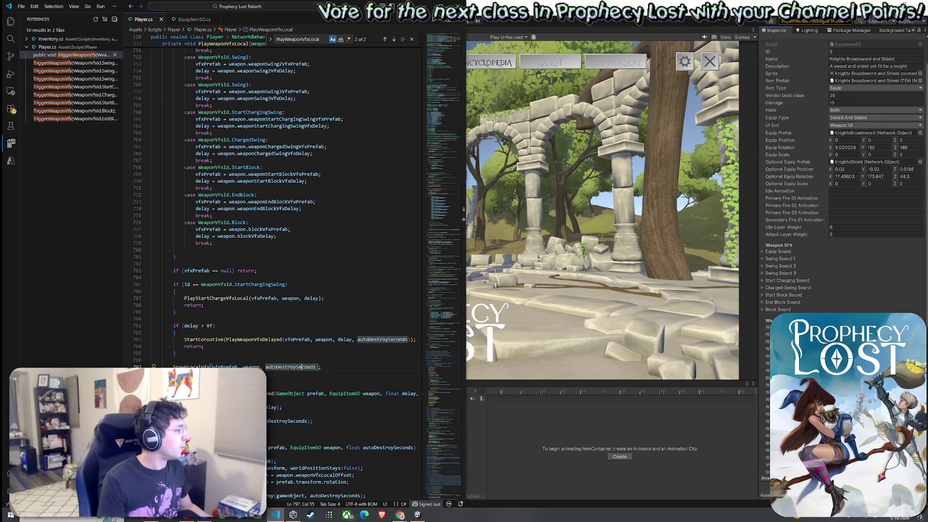
Search Player.cs for 'OnChargeMeleeStage' with Ctrl+F
double_click(316, 38)
text(OnCharge)
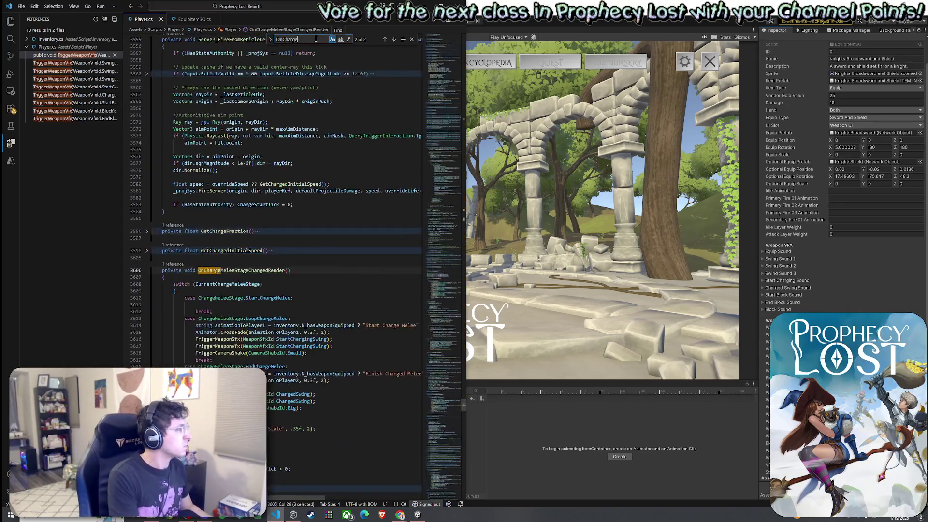
text(MeleeStart)
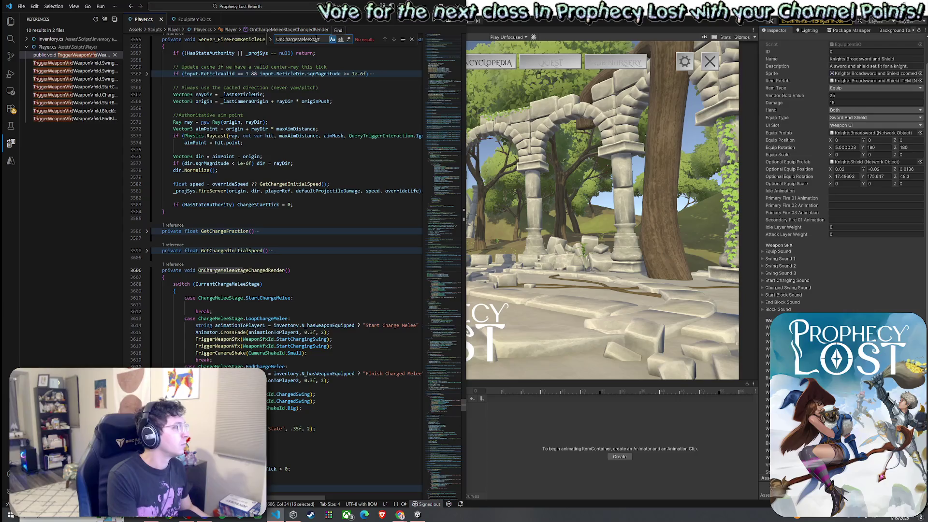
key(BackSpace)
key(BackSpace)
text(ge)
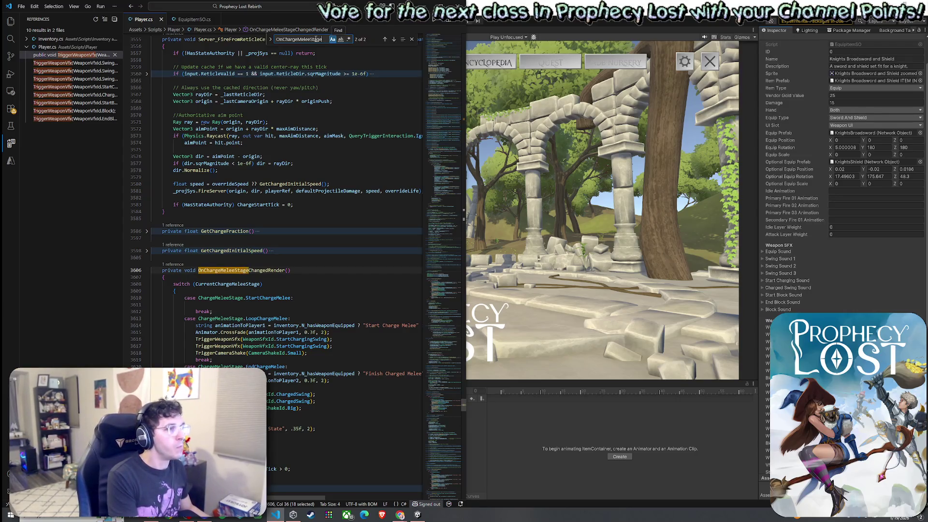
click(400, 515)
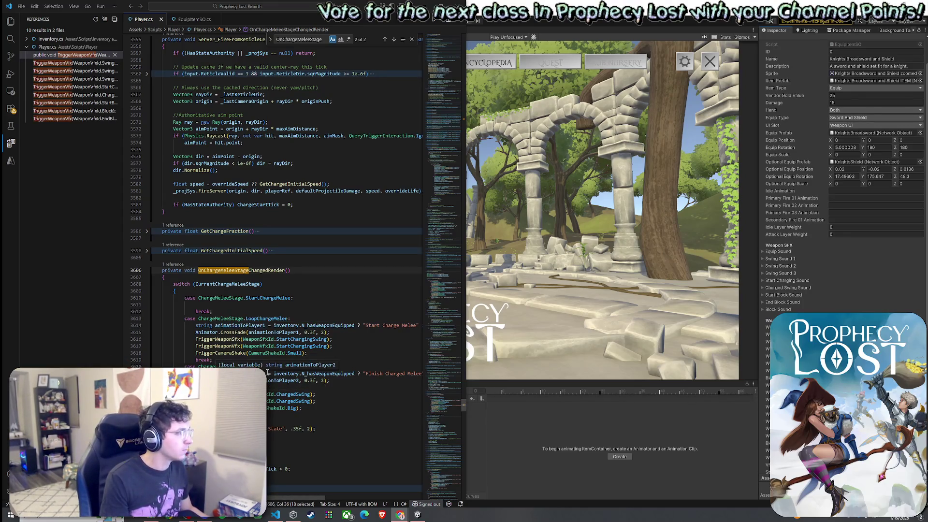
Add a '// cut it short' comment line in OnChargeMeleeStageChangedRender's EndChargeMelee case
click(223, 380)
click(253, 367)
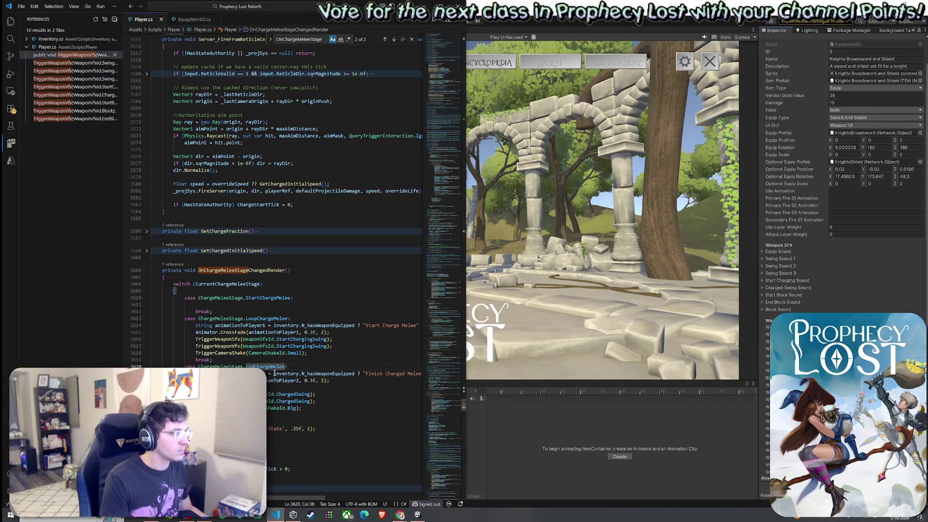
click(250, 270)
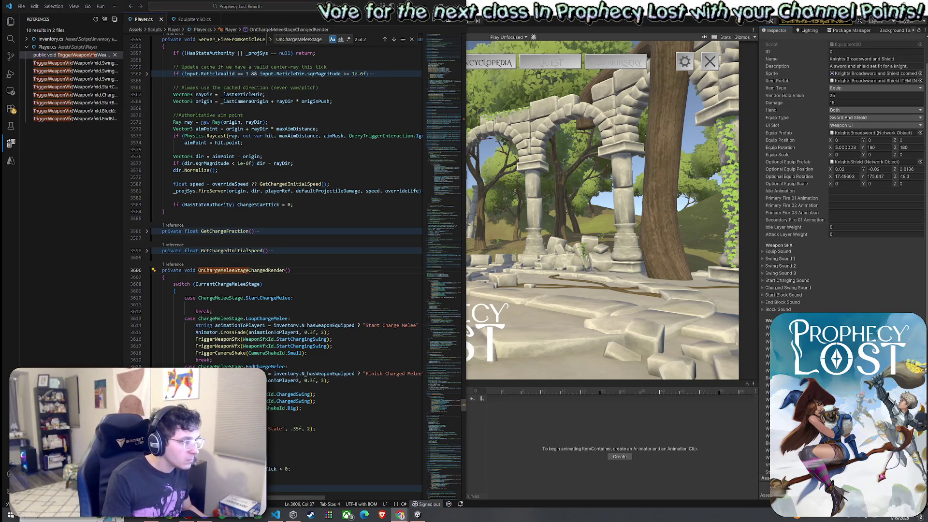
click(308, 394)
key(ctrl+v)
key(BackSpace)
key(BackSpace)
key(BackSpace)
key(BackSpace)
click(201, 394)
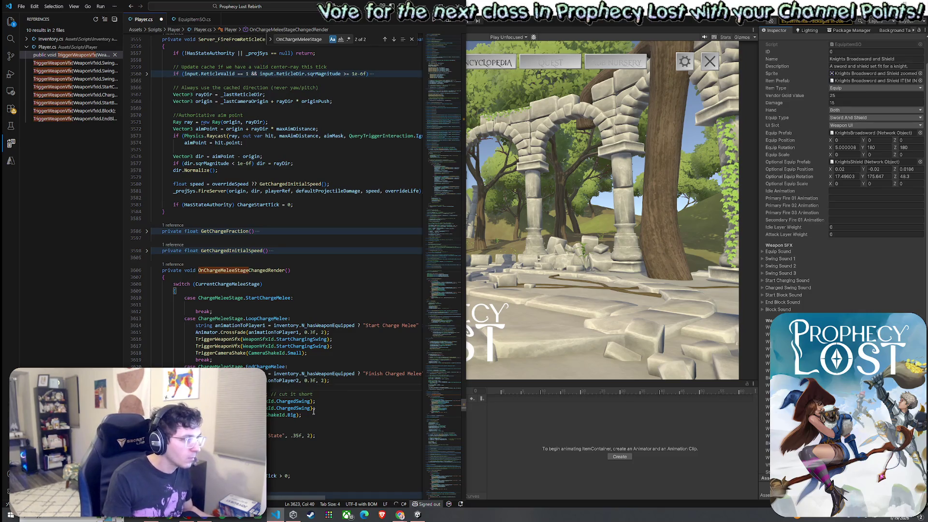
Save Player.cs and switch to Unity so the scripts recompile
click(21, 6)
click(53, 151)
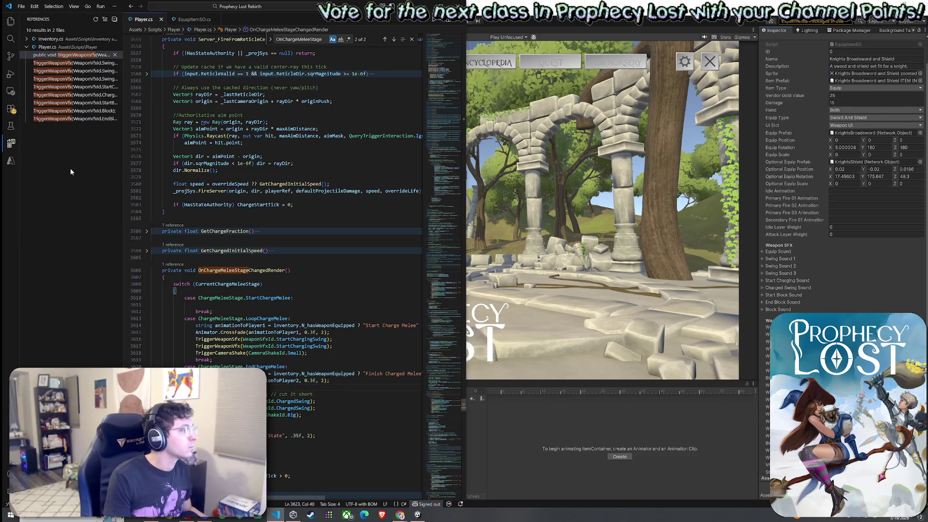
click(565, 131)
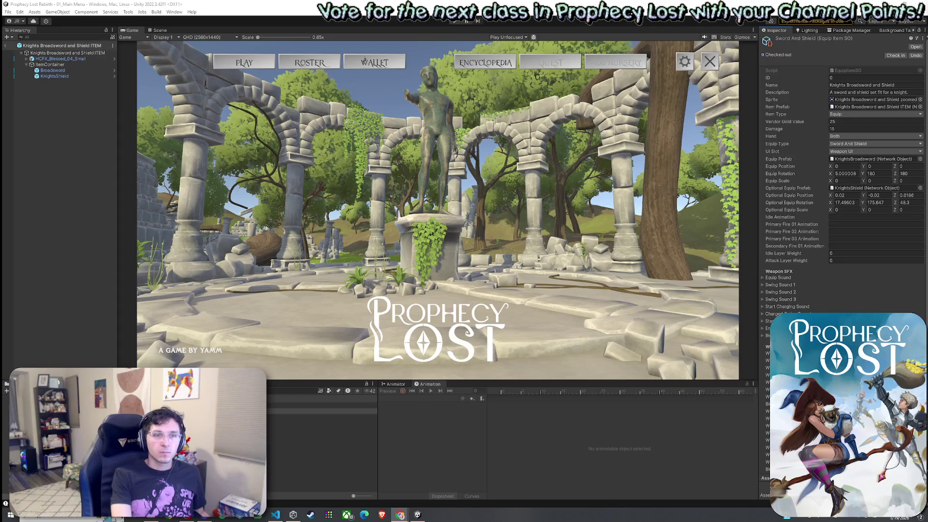
Alt+Tab to the browser showing YouTube's Megabonk official launch trailer
key(alt+Tab)
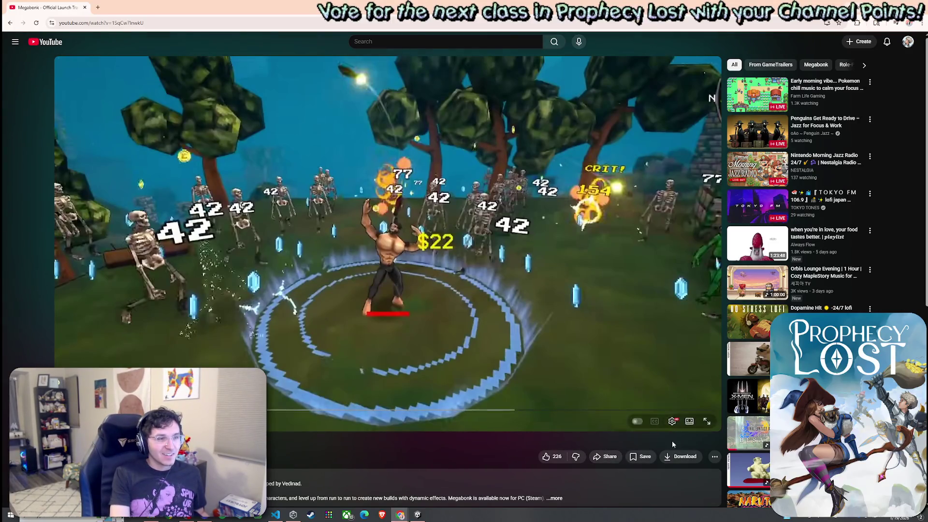
Watch the Megabonk trailer in Theater mode, pausing on close-up, forest, swarm and skeleton scenes
click(692, 423)
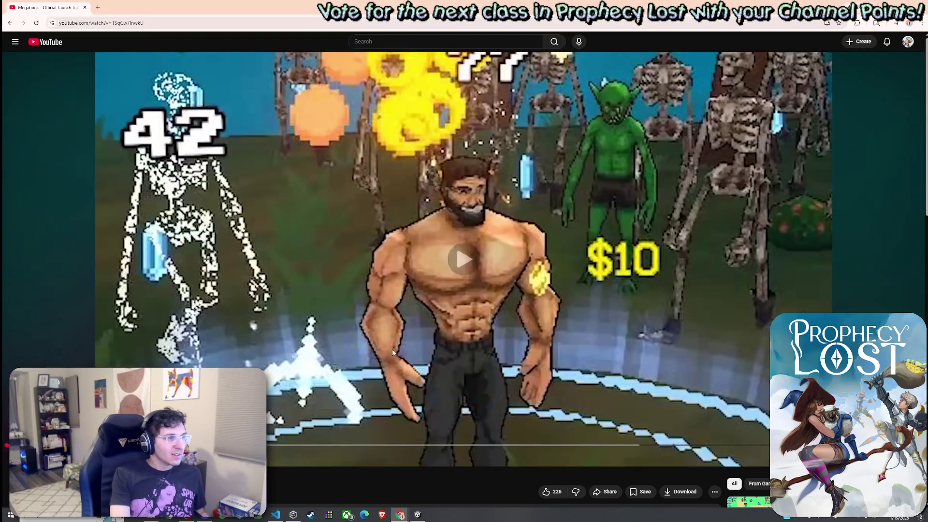
click(394, 349)
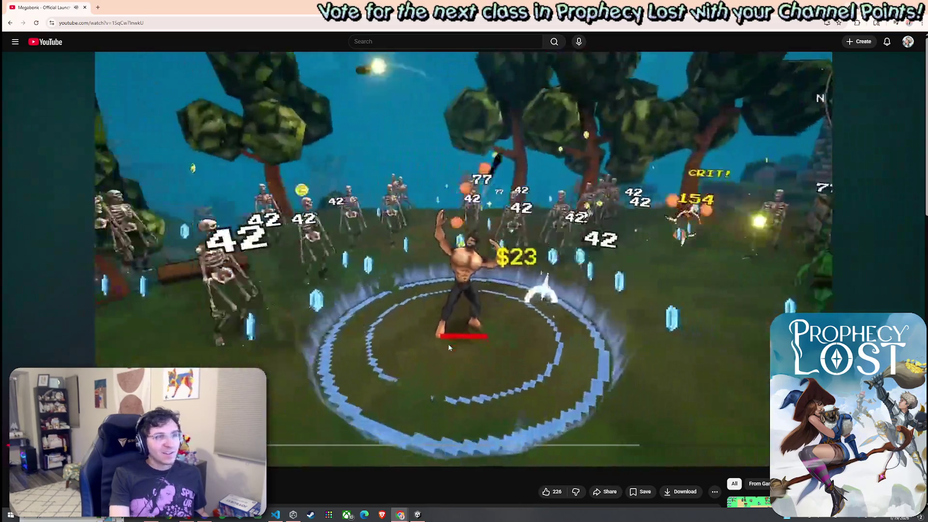
click(448, 344)
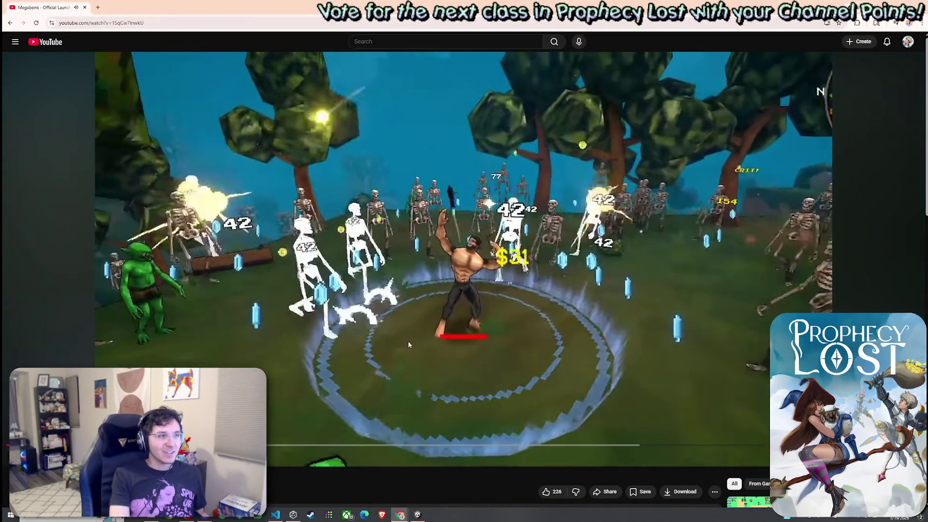
click(551, 343)
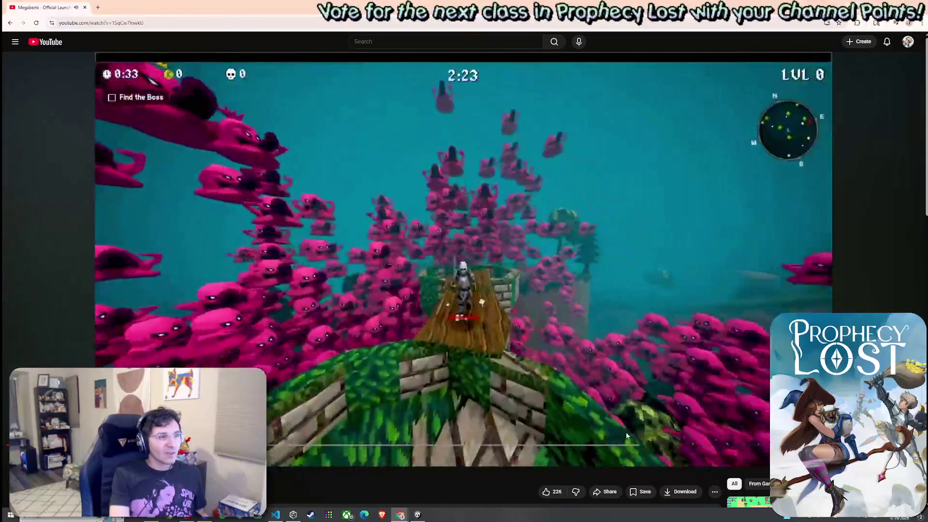
click(610, 399)
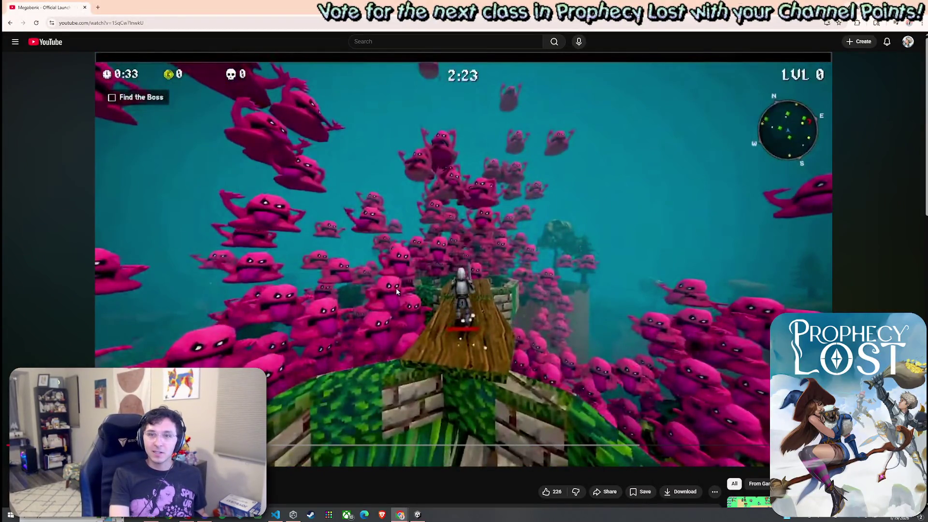
click(493, 339)
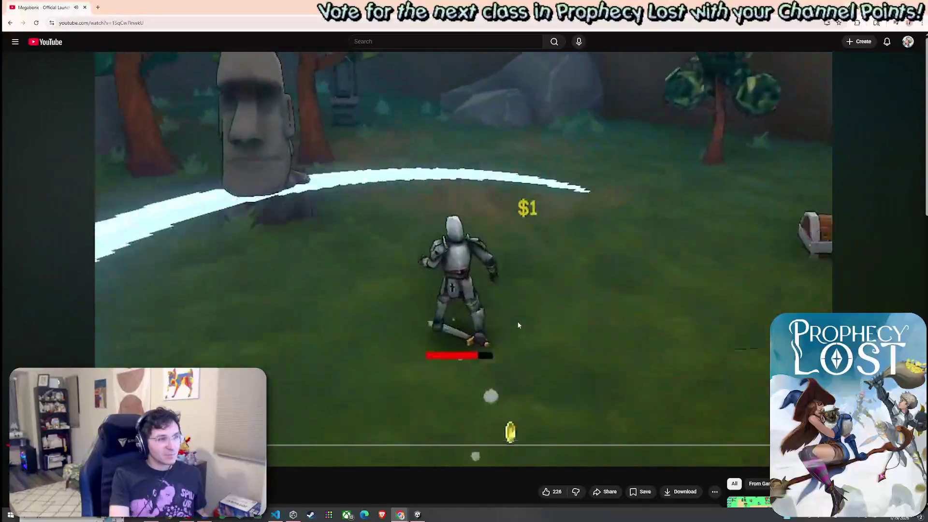
click(518, 321)
click(516, 367)
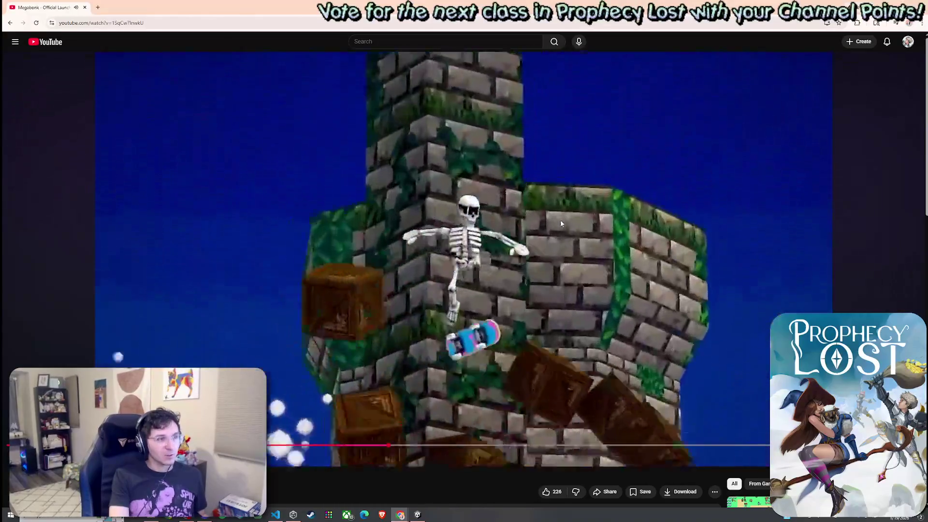
click(478, 328)
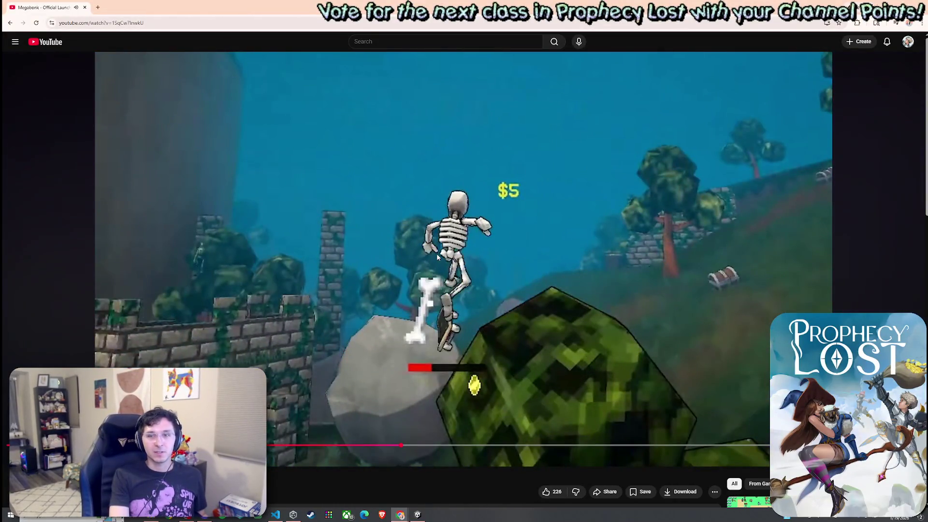
click(450, 252)
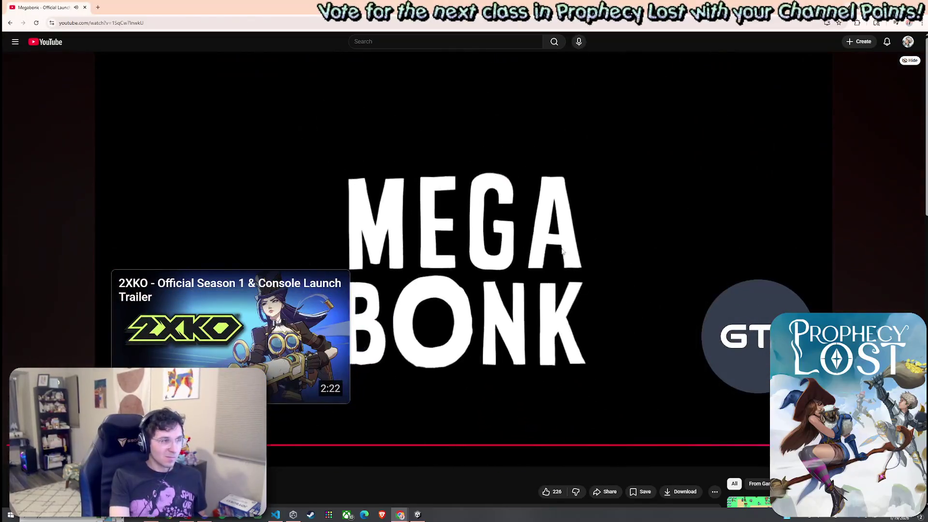
Finish the Megabonk trailer, pausing on the smoke cloud, then Alt+Tab back to Unity
click(488, 444)
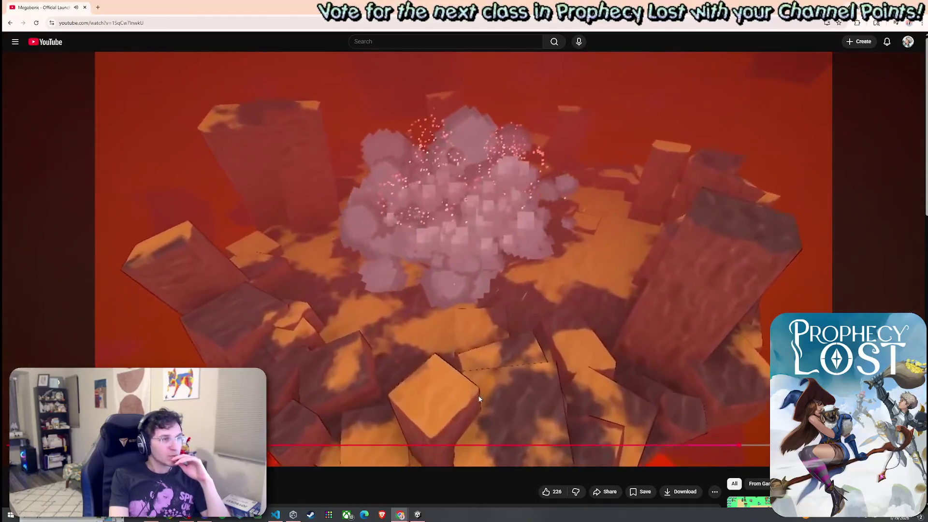
click(478, 382)
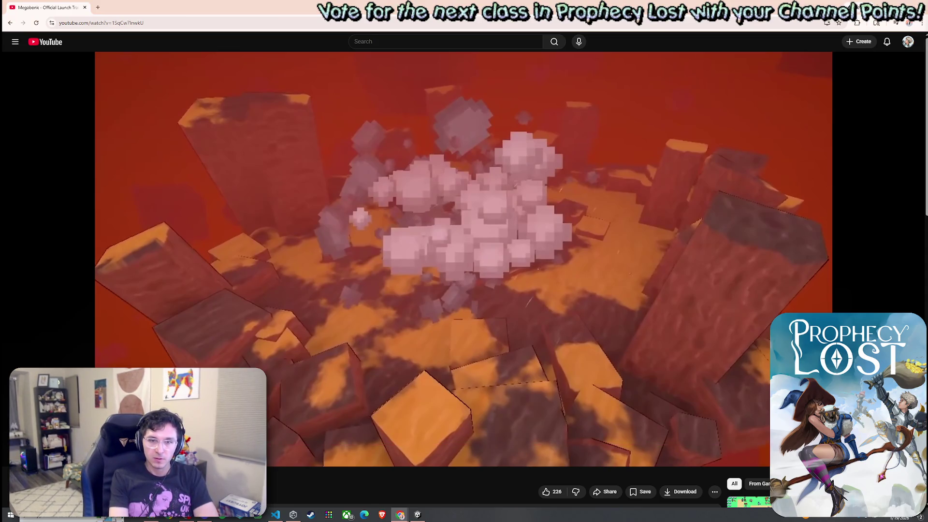
click(716, 245)
scroll(618, 282, down, 4)
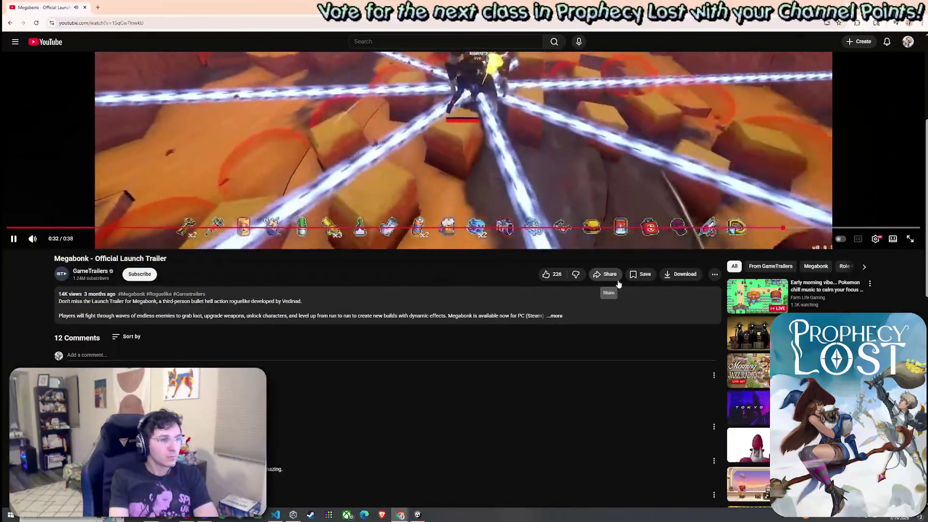
scroll(617, 284, up, 4)
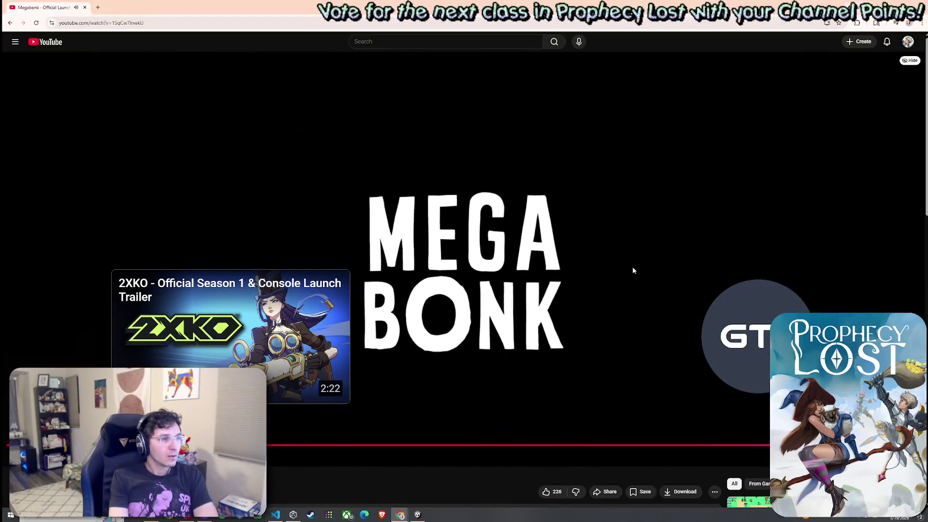
click(656, 247)
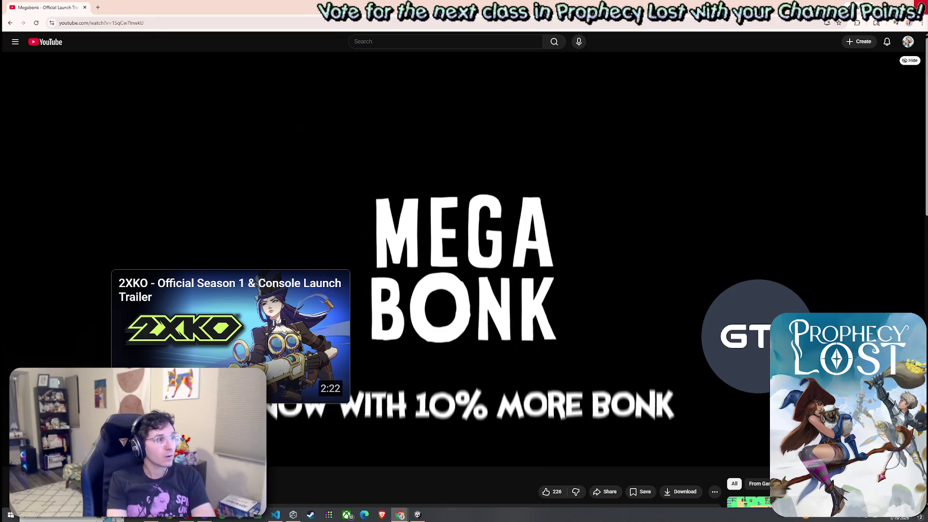
key(alt+Tab)
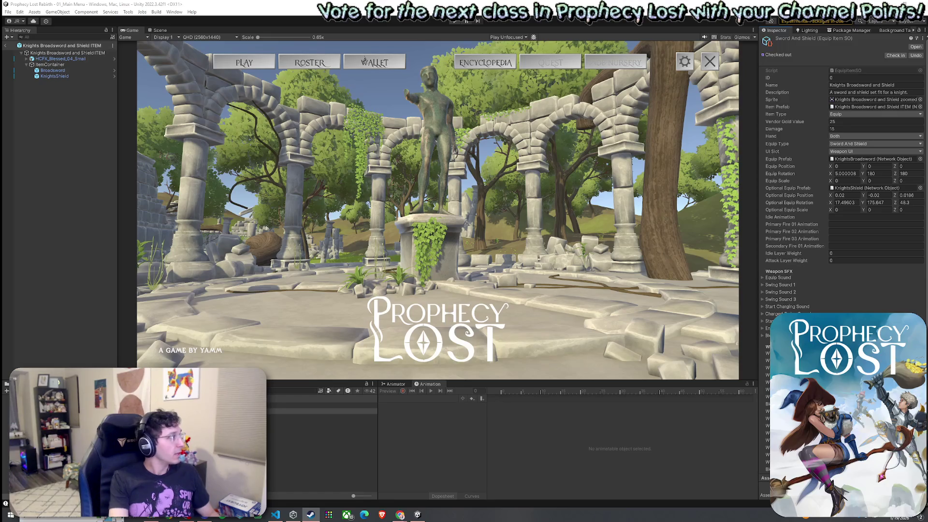
Bring Steam forward and open the Where Winds Meet trailer in the full-screen viewer
click(311, 515)
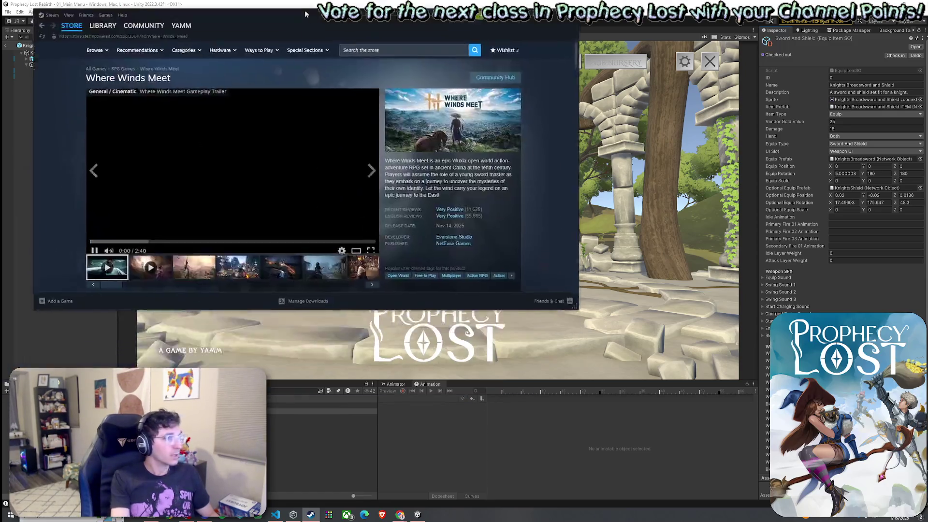
click(532, 238)
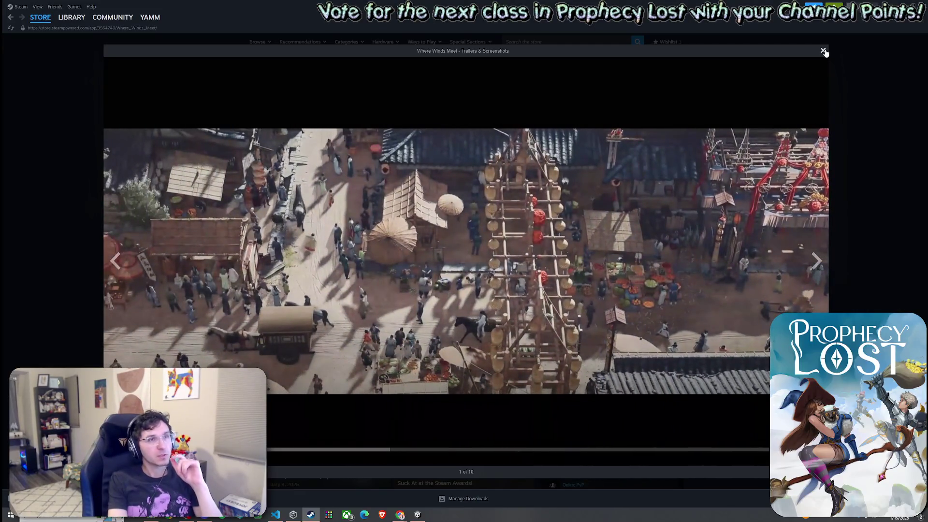
Close the Where Winds Meet trailer viewer and return to the Unity editor
click(823, 50)
click(925, 9)
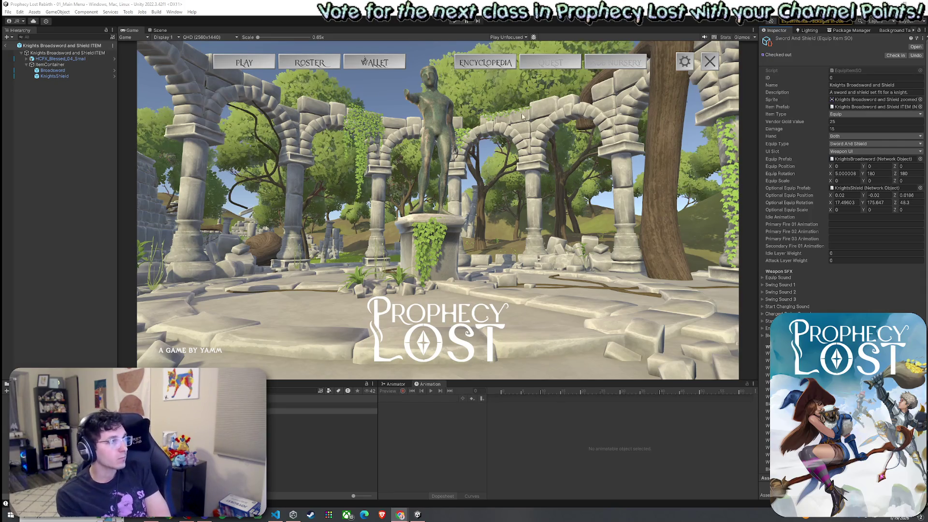
Save, play-test the main menu in a maximized Game view, then exit Play mode with Ctrl+P
click(8, 12)
click(19, 47)
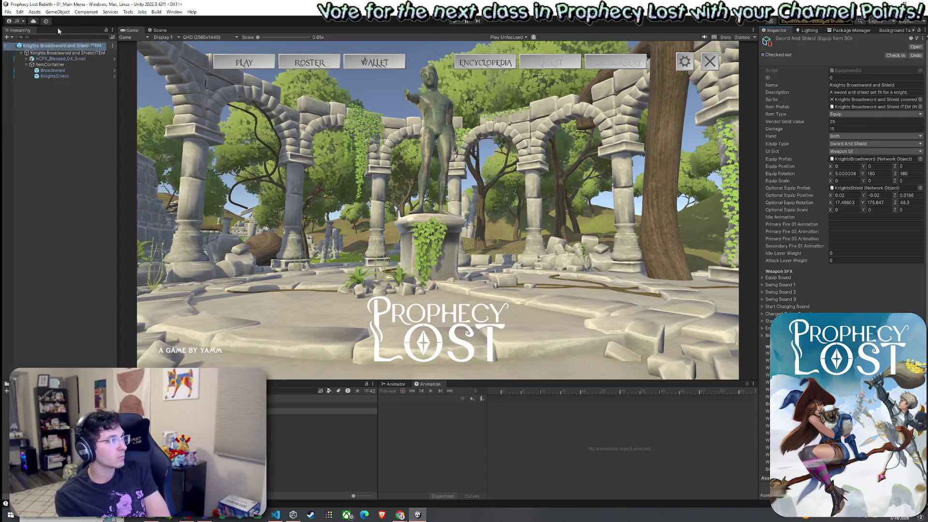
double_click(130, 30)
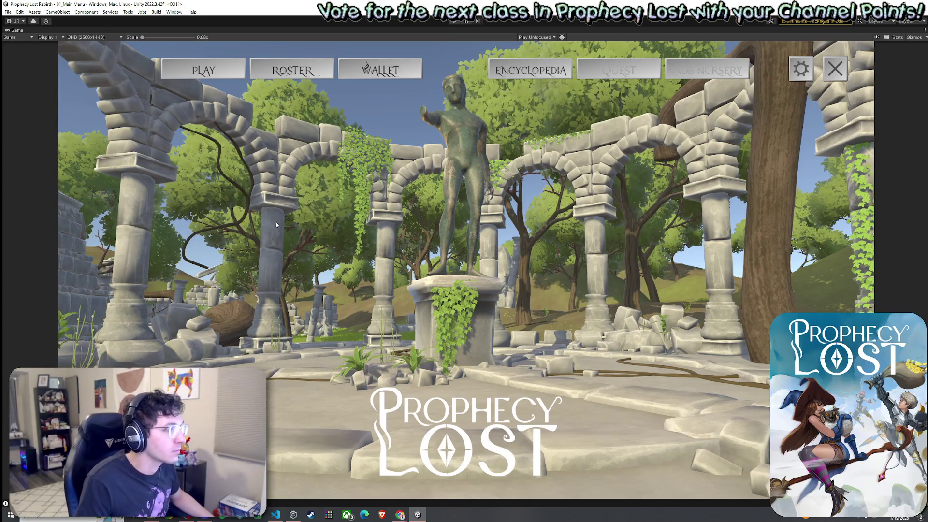
key(ctrl+p)
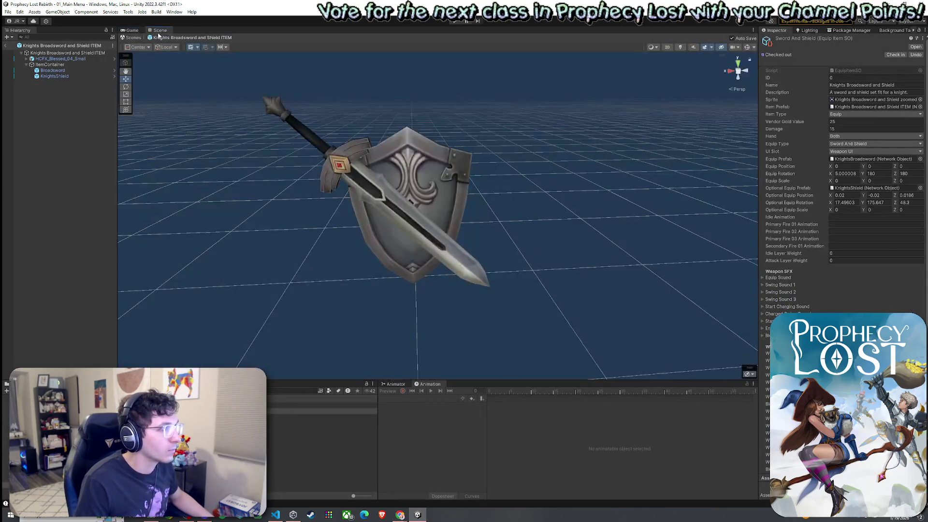
Leave prefab mode and open the 03_Foothills scene from Assets/Scenes
click(6, 46)
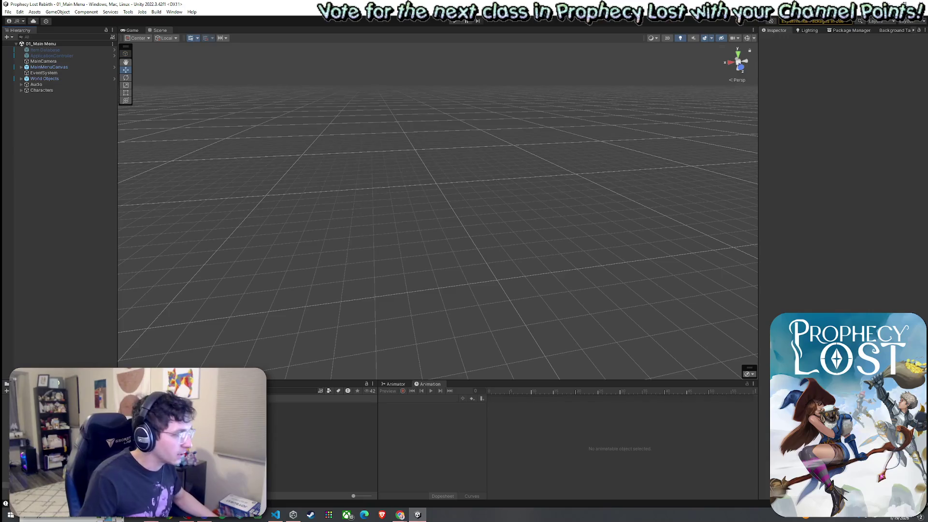
scroll(321, 445, down, 3)
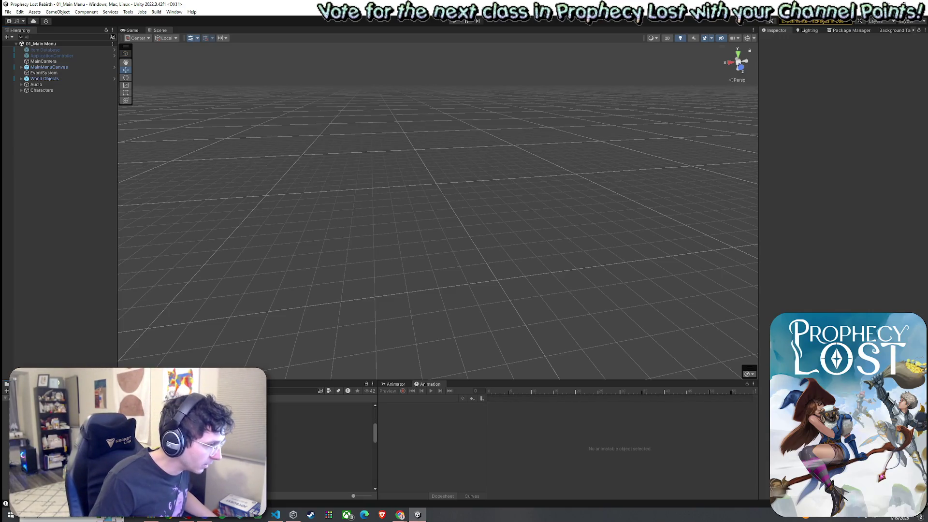
double_click(319, 475)
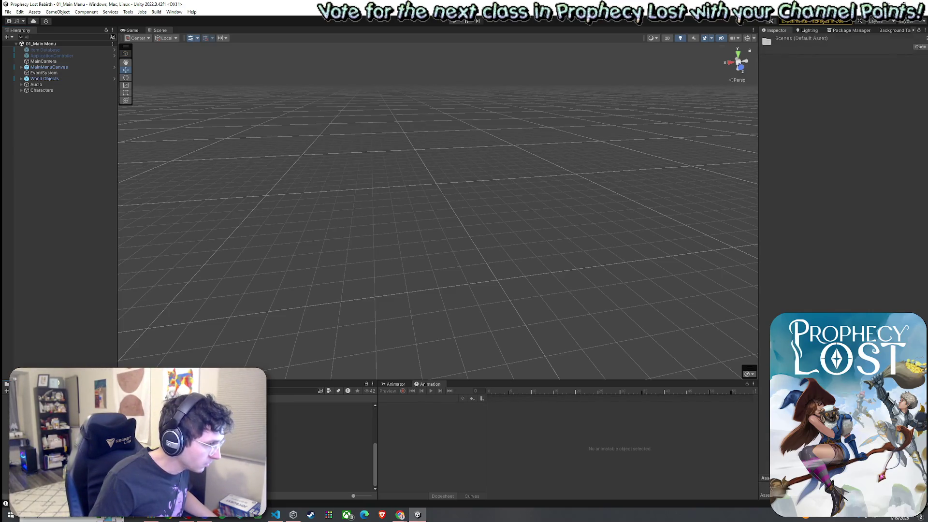
double_click(290, 463)
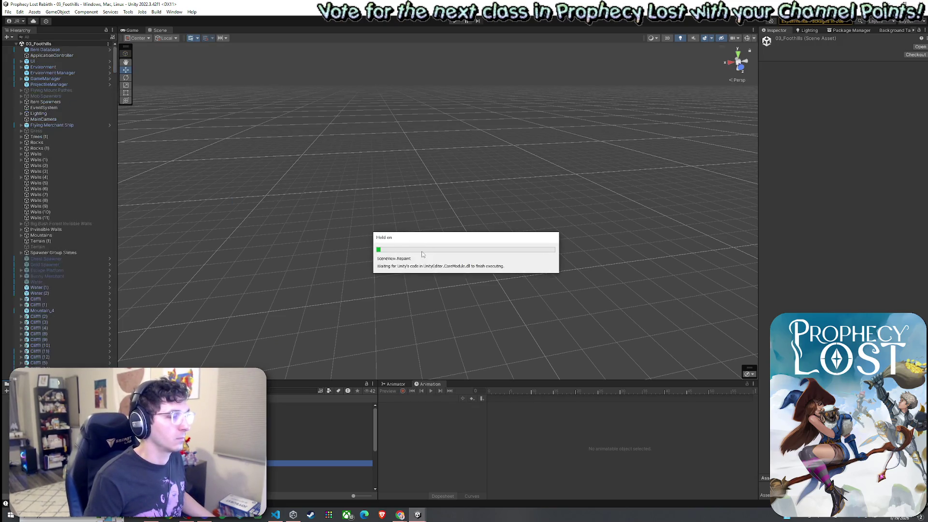
Frame Mountains and Walls (9), then fly over the trees, river and town
double_click(49, 235)
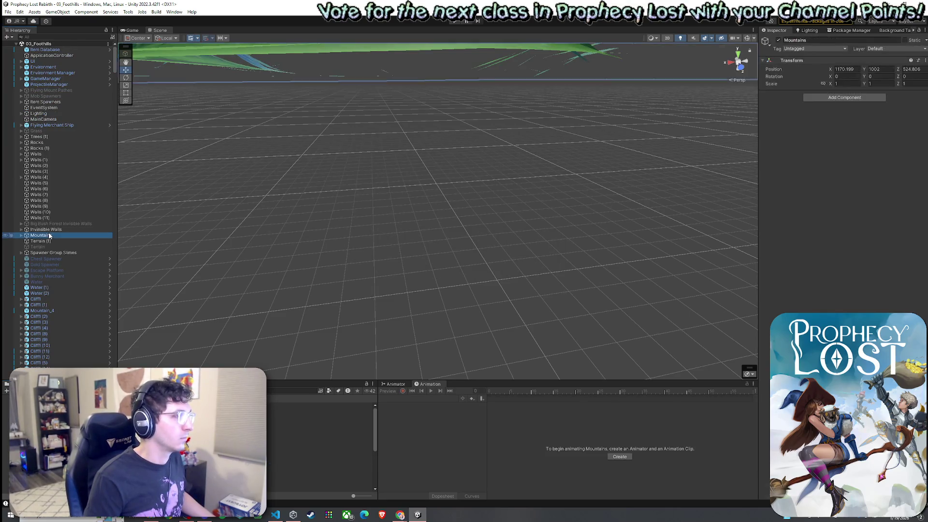
double_click(39, 207)
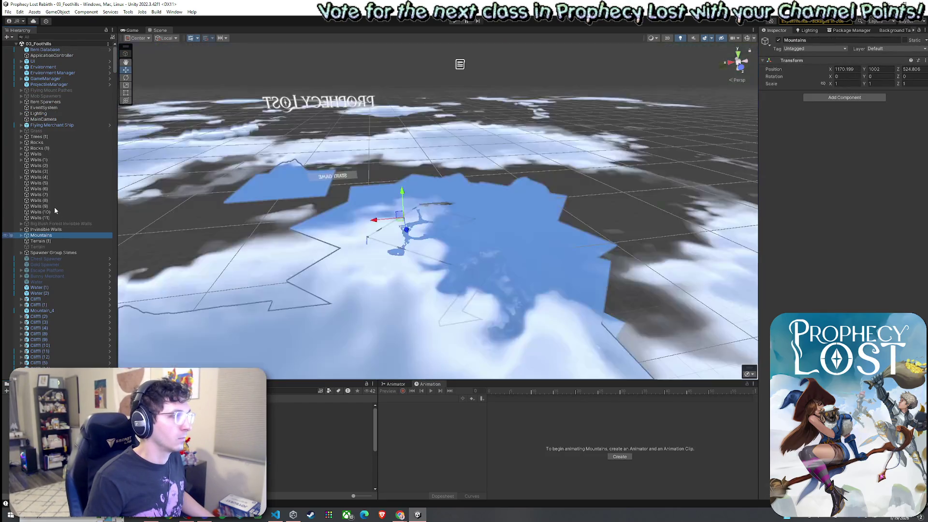
key(w)
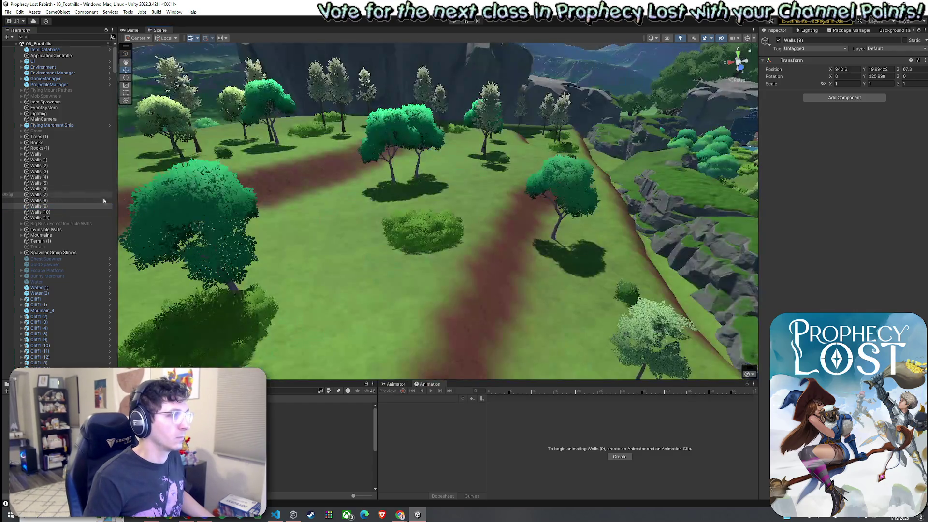
key(s)
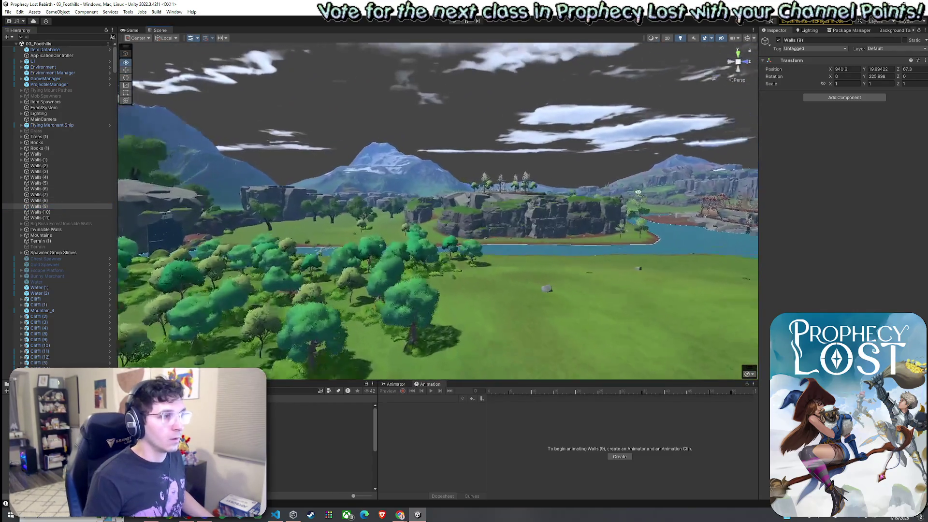
key(w)
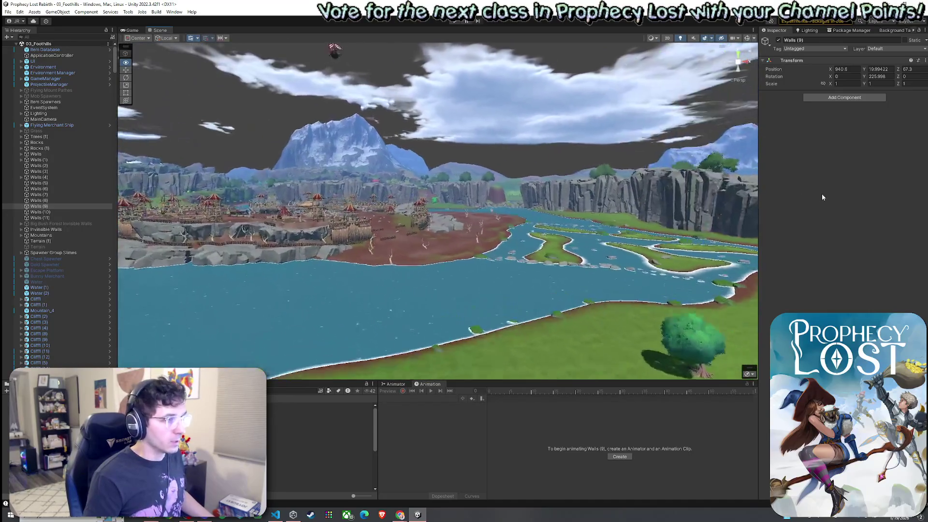
key(s)
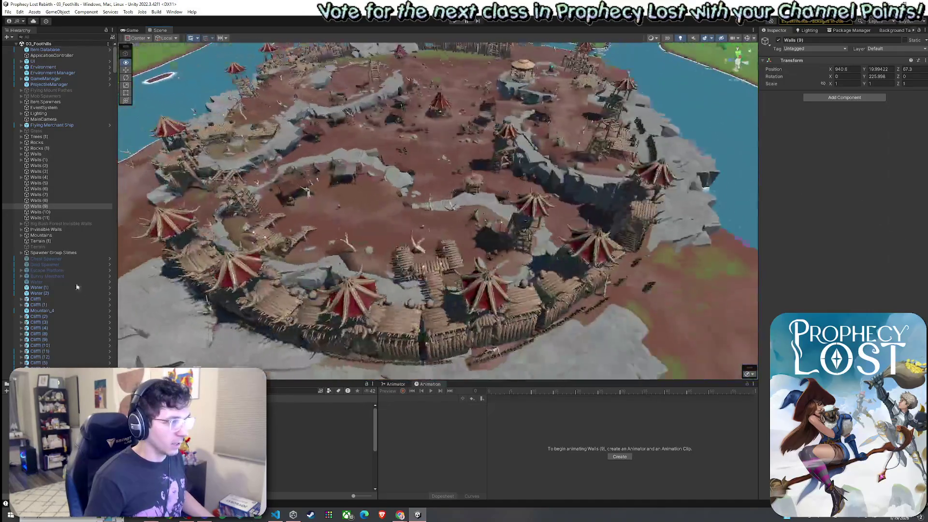
key(s)
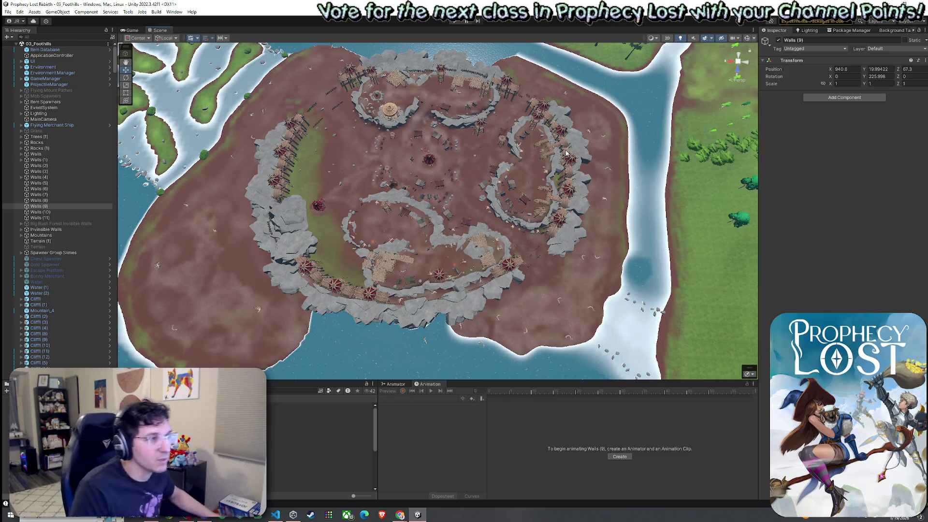
mouse_move(568, 153)
mouse_down()
mouse_move(453, 234)
mouse_move(670, 243)
mouse_move(556, 232)
mouse_move(436, 250)
mouse_up()
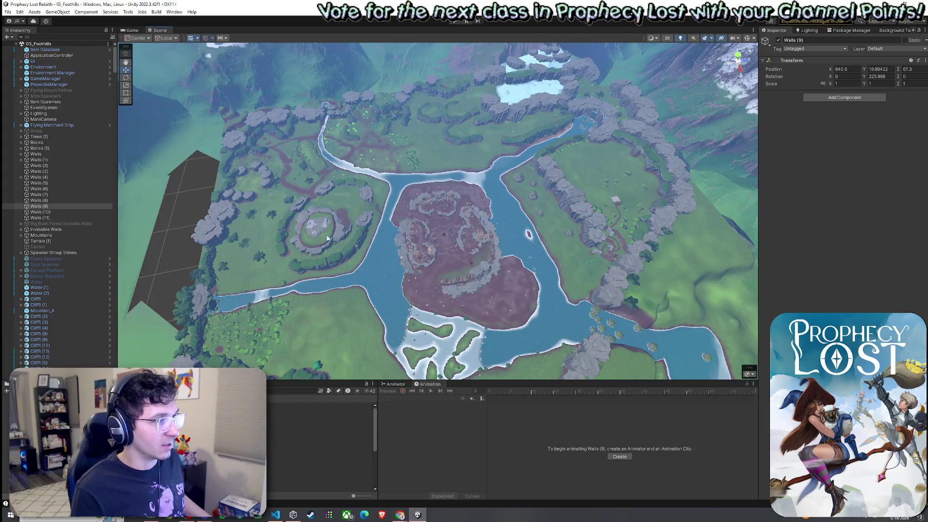
Orbit past the snowy mountain, village and cliffs to an overhead view of the whole map
scroll(316, 218, up, 5)
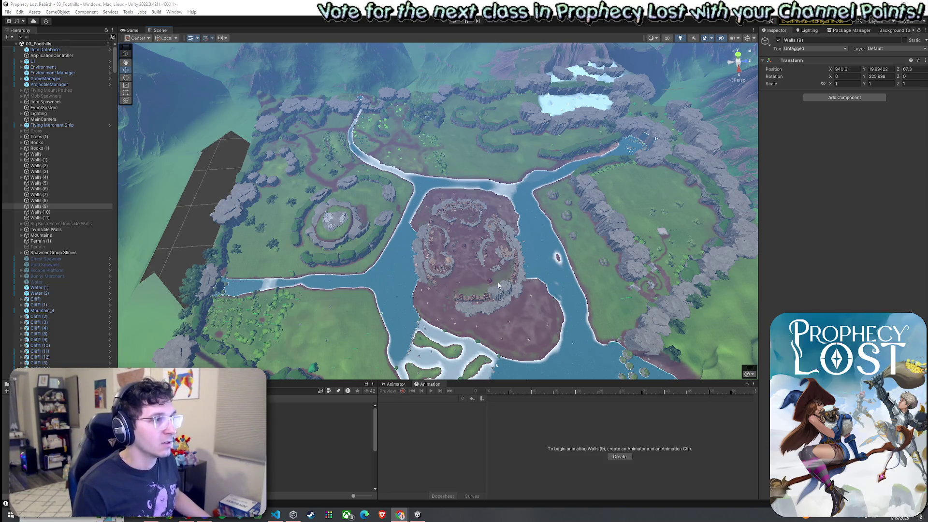
mouse_move(535, 265)
mouse_down()
mouse_move(461, 273)
mouse_move(461, 263)
mouse_move(344, 254)
mouse_move(565, 221)
mouse_move(646, 177)
mouse_move(761, 182)
mouse_up()
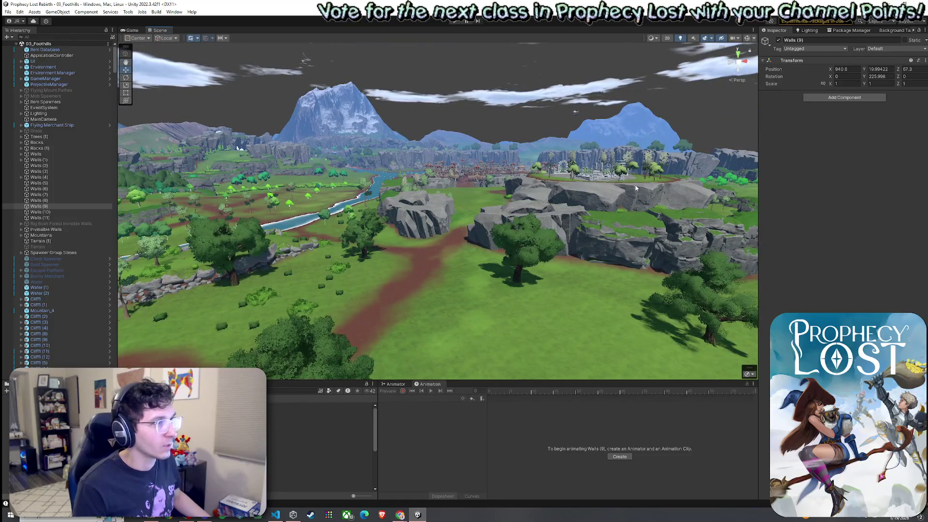
mouse_move(631, 185)
mouse_down()
mouse_move(602, 174)
mouse_move(642, 175)
mouse_move(608, 185)
mouse_up()
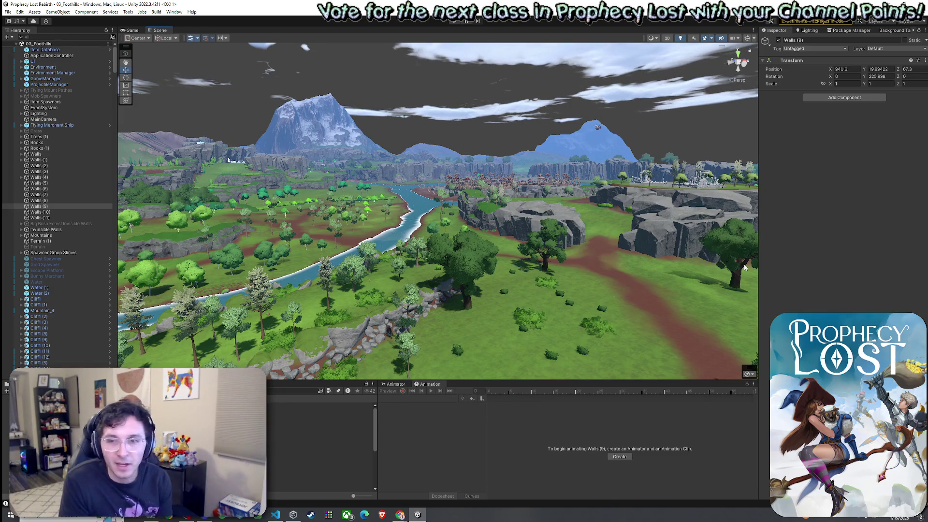
mouse_move(653, 315)
mouse_down()
mouse_move(677, 244)
mouse_move(683, 269)
mouse_move(716, 280)
mouse_move(805, 284)
mouse_up()
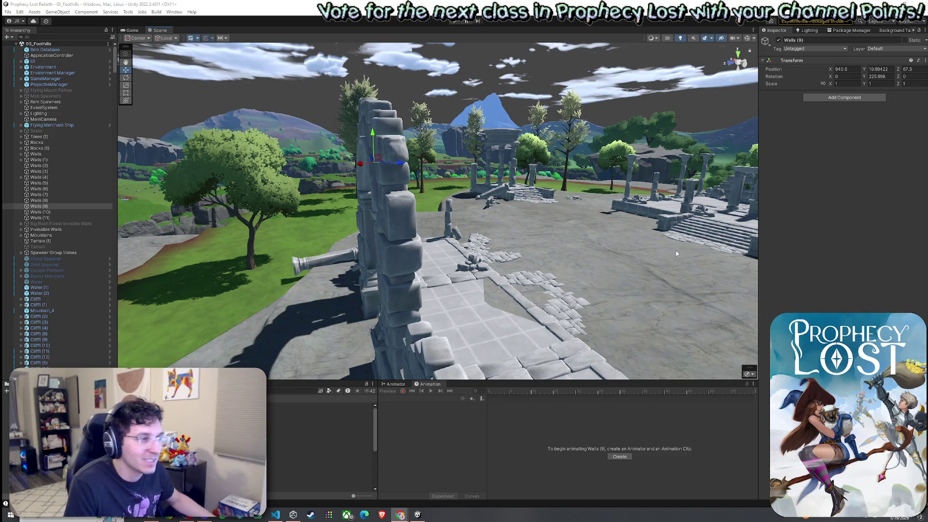
drag(680, 249, 446, 244)
mouse_move(446, 244)
mouse_down()
mouse_move(232, 212)
mouse_move(804, 243)
mouse_move(918, 304)
mouse_move(29, 319)
mouse_move(73, 332)
mouse_move(155, 333)
mouse_up()
key(w)
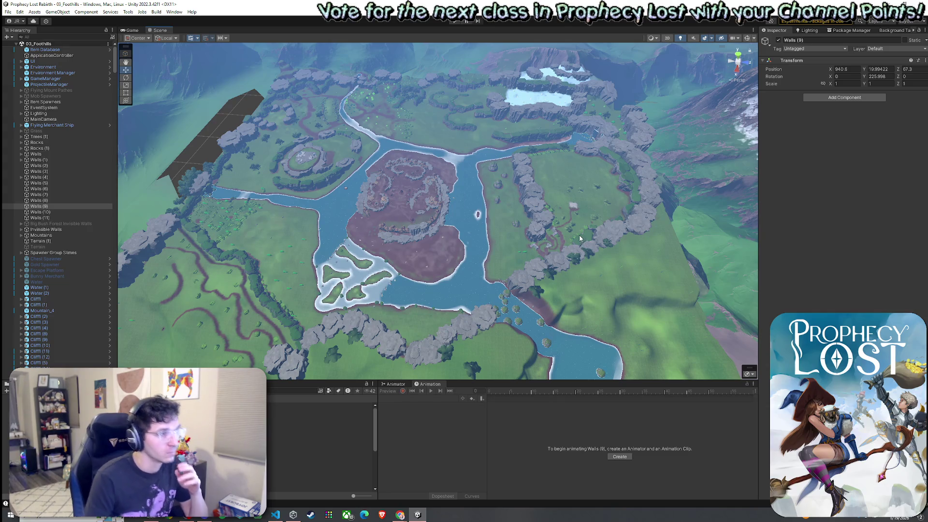
mouse_move(514, 238)
mouse_down()
mouse_move(410, 241)
mouse_move(405, 197)
mouse_move(137, 163)
mouse_up()
Select Terrain (1) and fly over the river to a high view of town and mountains
click(421, 206)
mouse_move(421, 205)
mouse_down()
mouse_move(494, 224)
mouse_move(458, 237)
mouse_move(488, 221)
mouse_move(565, 210)
mouse_move(596, 183)
mouse_move(555, 183)
mouse_move(713, 222)
mouse_move(104, 268)
mouse_move(167, 218)
mouse_move(107, 167)
mouse_move(252, 236)
mouse_move(68, 194)
mouse_up()
mouse_move(5, 190)
mouse_down()
mouse_move(52, 172)
mouse_move(291, 172)
mouse_move(106, 174)
mouse_move(91, 152)
mouse_move(909, 179)
mouse_move(889, 191)
mouse_move(885, 243)
mouse_move(917, 262)
mouse_move(29, 281)
mouse_move(53, 298)
mouse_move(108, 296)
mouse_move(99, 260)
mouse_move(116, 263)
mouse_up()
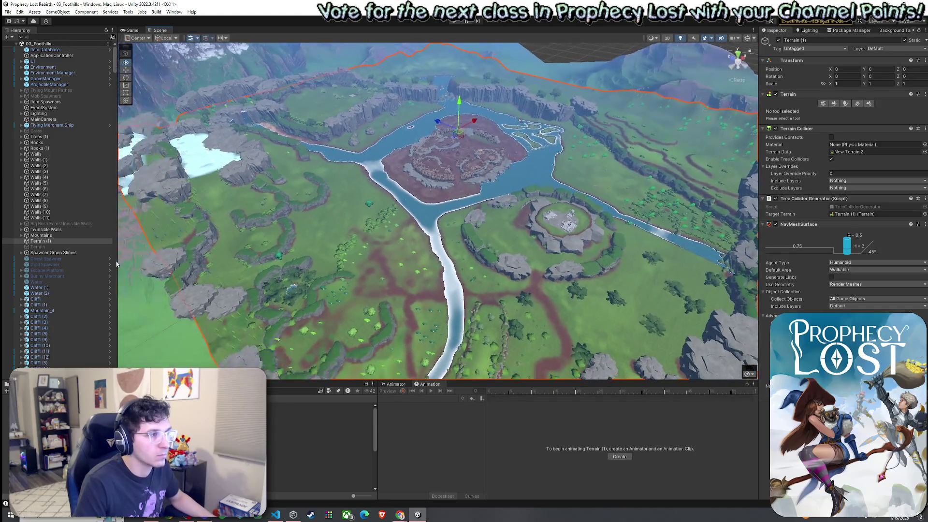
click(7, 37)
Show the Lighting window's Environment settings and lower the Intensity Multiplier
click(191, 65)
click(811, 30)
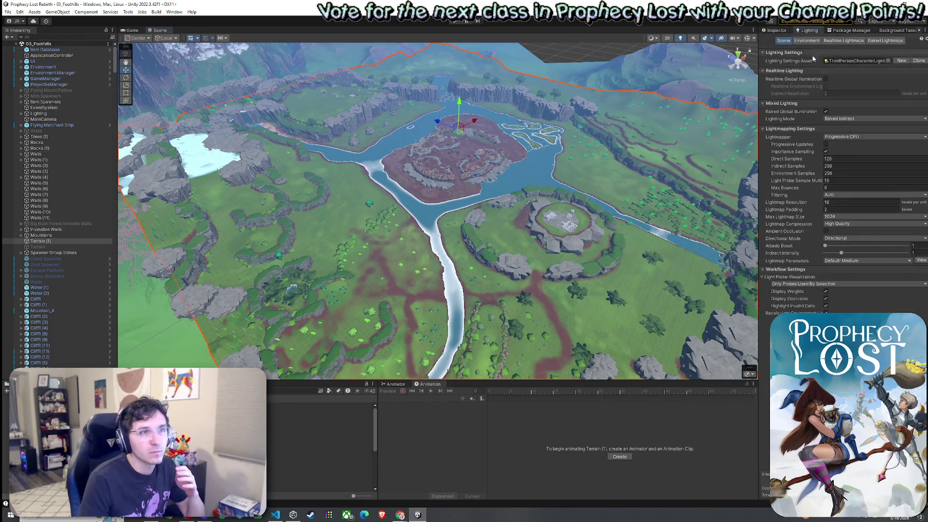
click(815, 41)
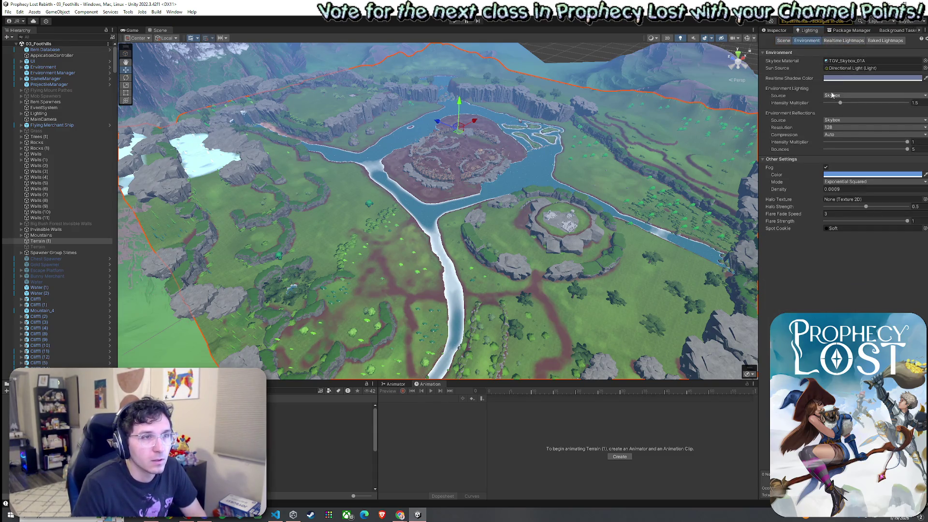
drag(837, 104, 844, 110)
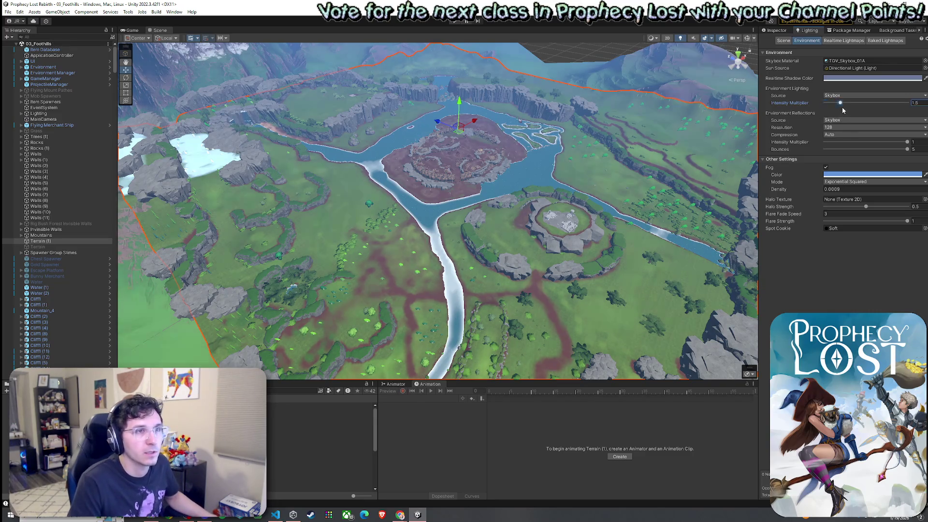
Raise the Fog Density to 0.009 and view the terrain wrapped in blue haze
mouse_move(338, 348)
mouse_down()
mouse_move(353, 348)
mouse_move(577, 164)
mouse_move(595, 189)
mouse_up()
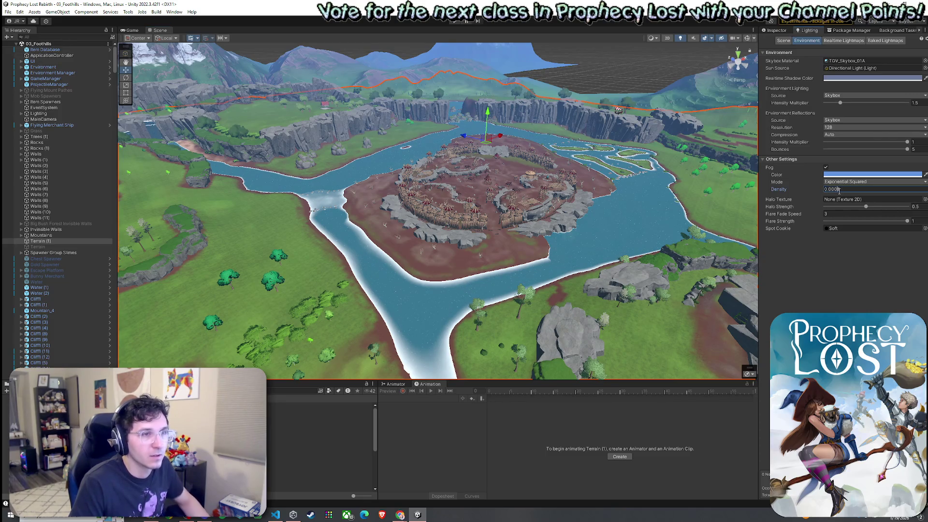
text(8)
mouse_move(489, 264)
mouse_down()
mouse_move(423, 264)
mouse_move(472, 208)
mouse_move(753, 212)
mouse_up()
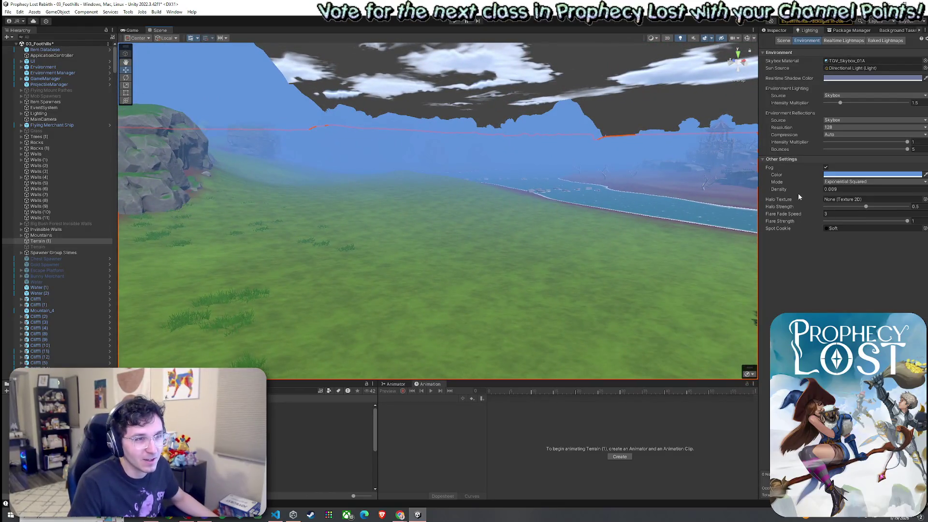
Set Fog Density to 0.01 and look toward the cliff to judge the heavier fog
click(833, 189)
text(0.01)
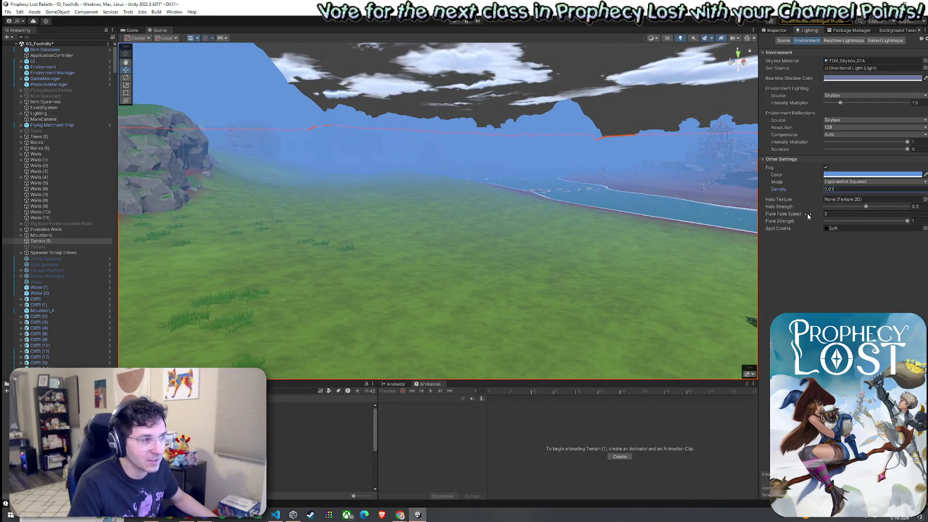
click(654, 251)
drag(596, 266, 257, 239)
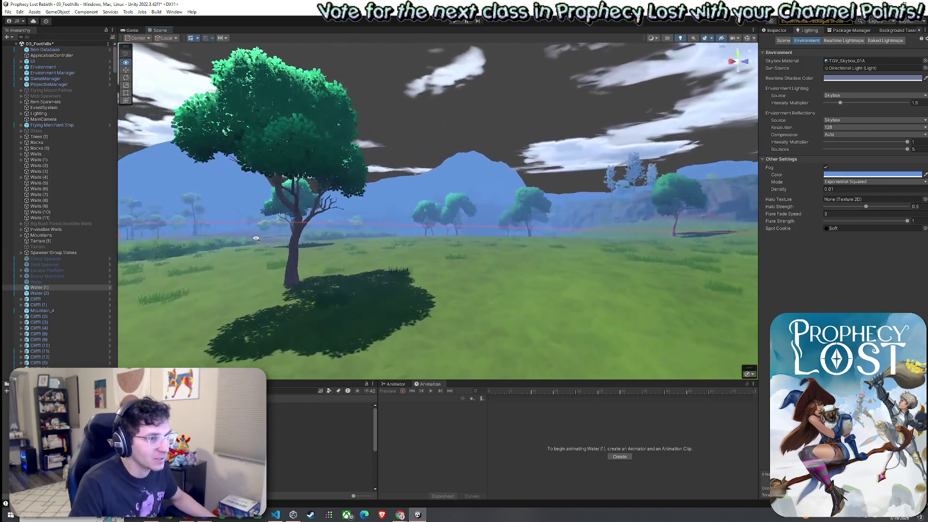
Undo the 0.01 change and thin the fog density to 0.0009 so the map is clear
key(ctrl+z)
key(ctrl+z)
key(ctrl+z)
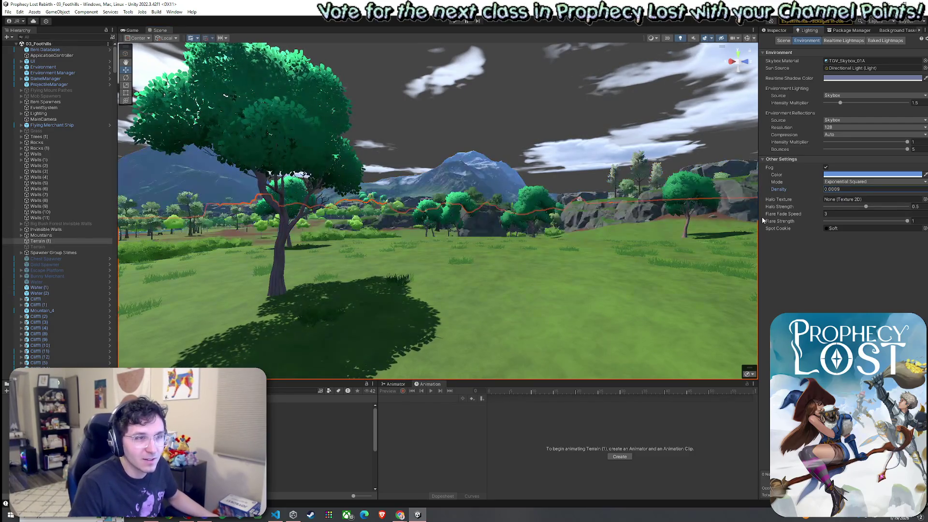
mouse_move(604, 227)
mouse_down()
mouse_move(320, 274)
mouse_move(406, 311)
mouse_up()
click(13, 12)
key(Escape)
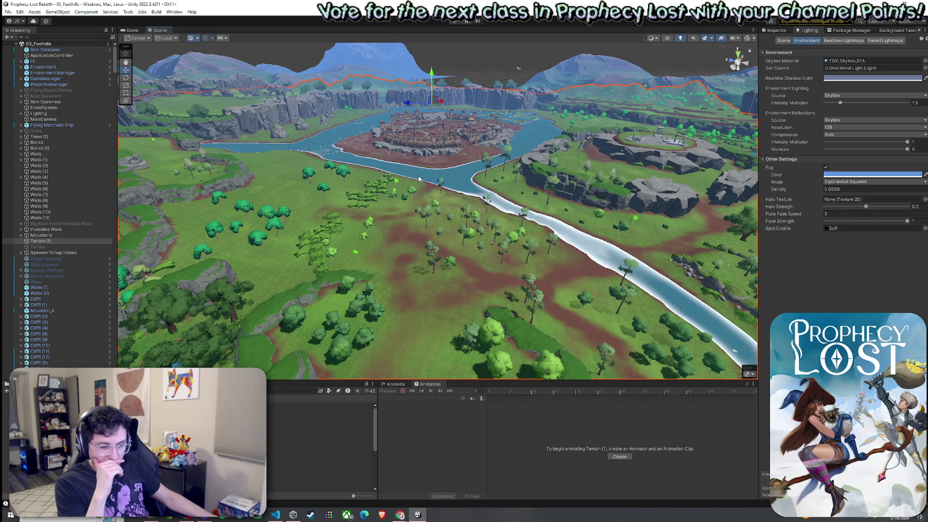
click(20, 11)
key(Escape)
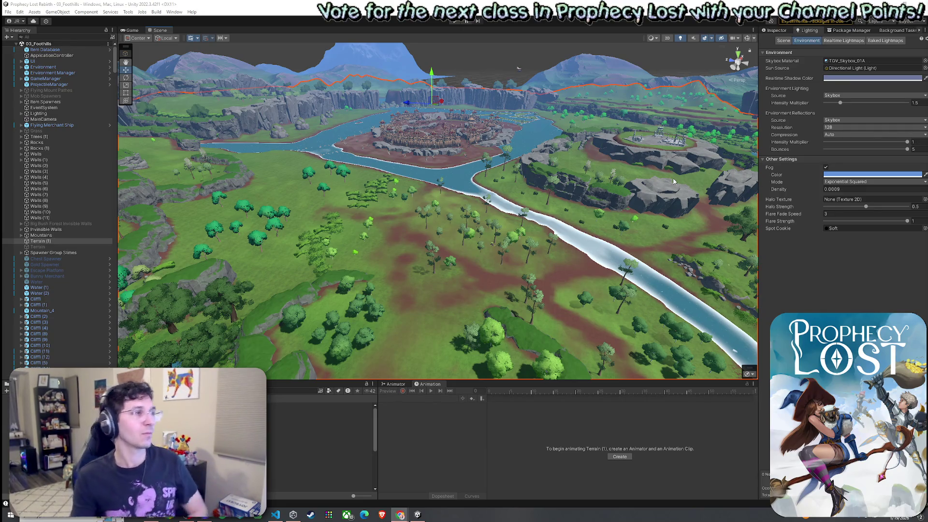
key(ctrl+s)
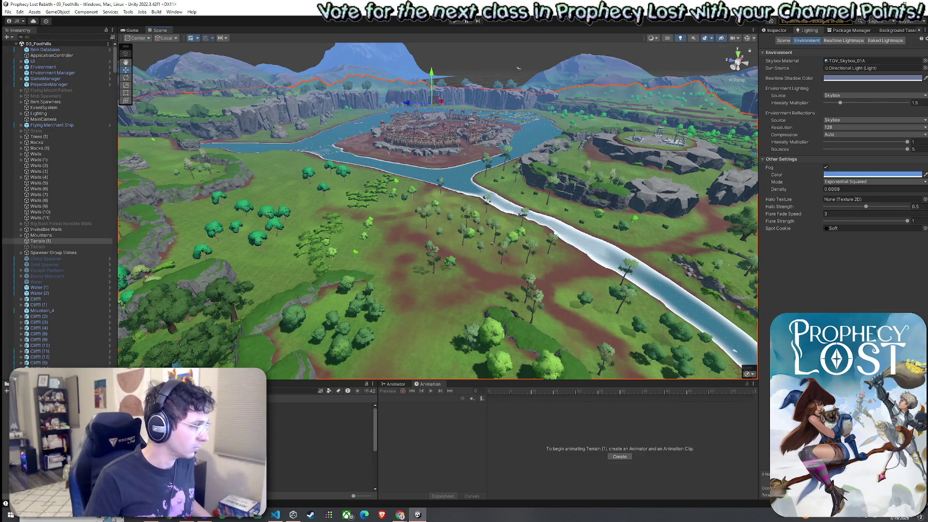
click(315, 458)
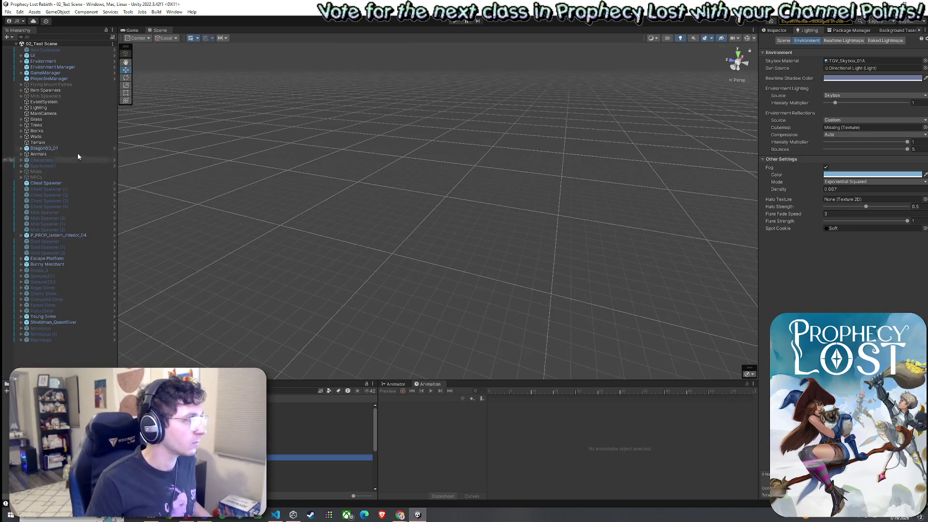
Open 02_Test Scene from the Project window and zoom in on it
double_click(69, 135)
scroll(411, 200, up, 10)
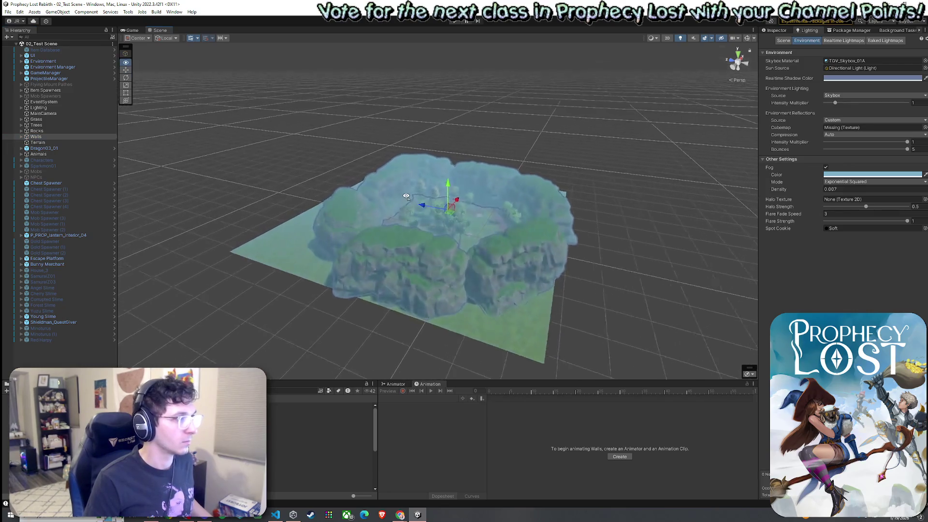
scroll(411, 199, up, 10)
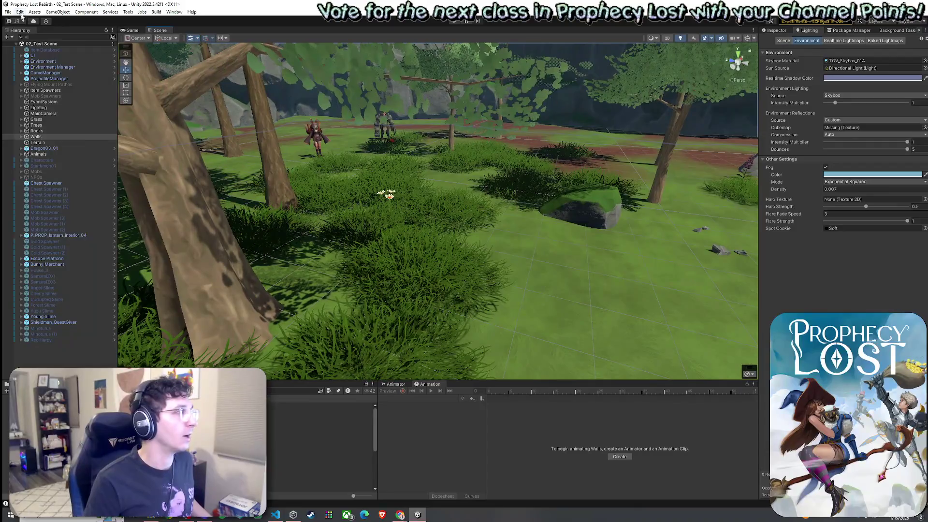
click(7, 12)
click(21, 44)
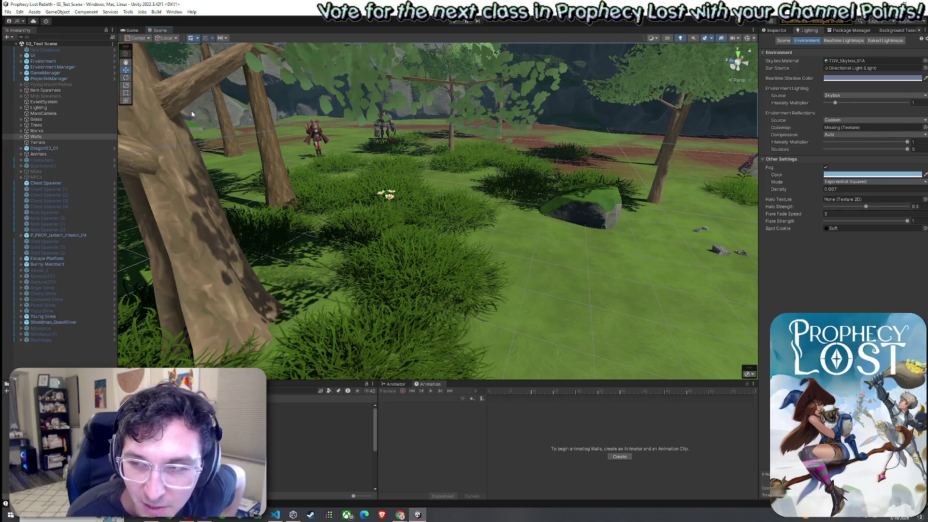
Move the Scene camera around the forest clearing, pulling back to show the cliffs
click(16, 8)
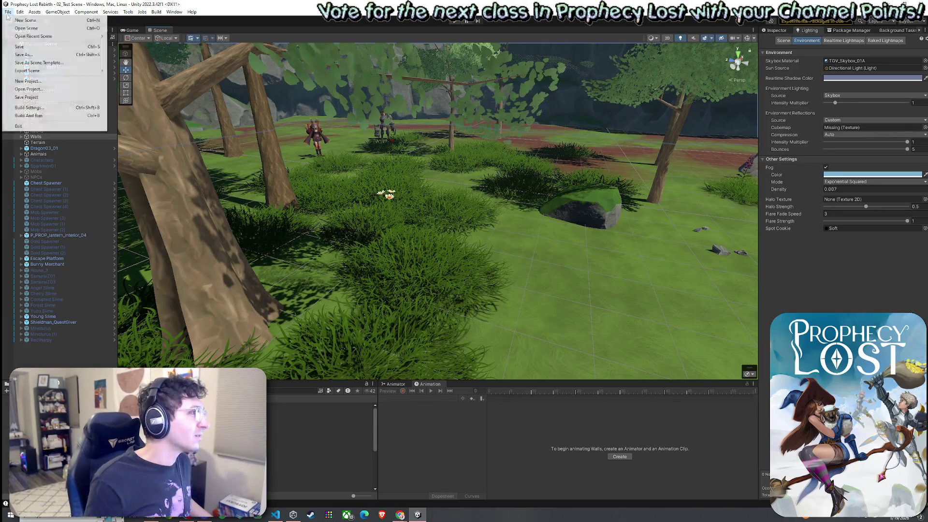
click(129, 53)
mouse_move(426, 203)
mouse_down()
mouse_move(414, 190)
mouse_move(369, 199)
mouse_move(421, 200)
mouse_move(300, 207)
mouse_up()
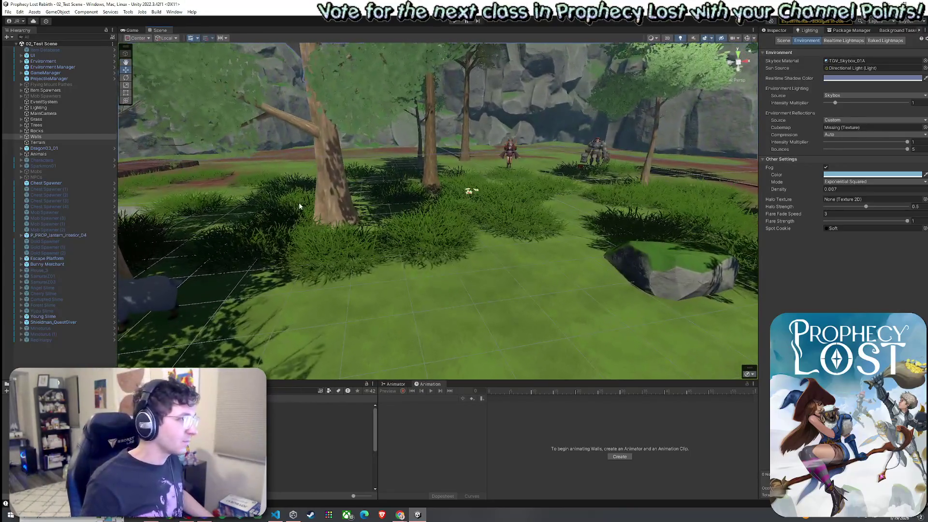
click(20, 11)
click(179, 4)
mouse_move(450, 213)
mouse_down()
mouse_move(294, 210)
mouse_move(312, 203)
mouse_up()
In the Game view, pick a location on the World Map and start a match
click(8, 12)
click(137, 31)
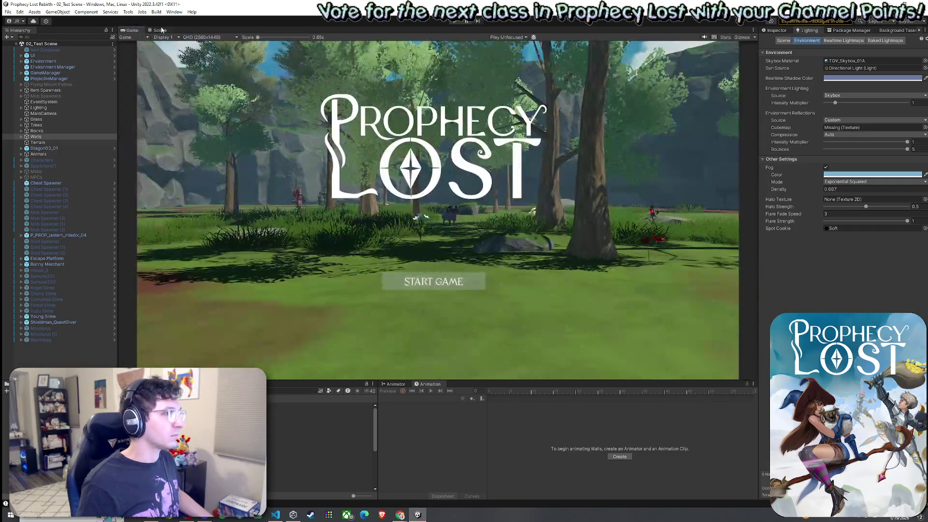
click(129, 11)
click(448, 31)
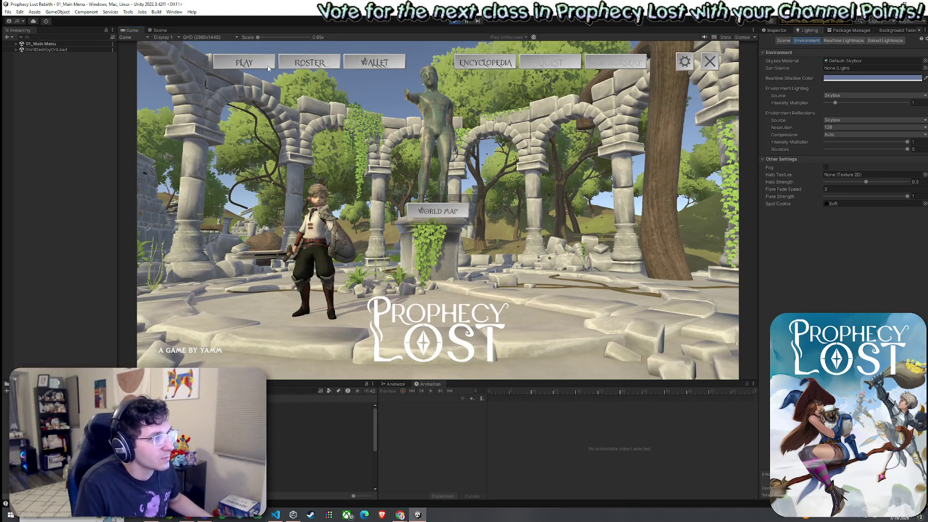
click(448, 213)
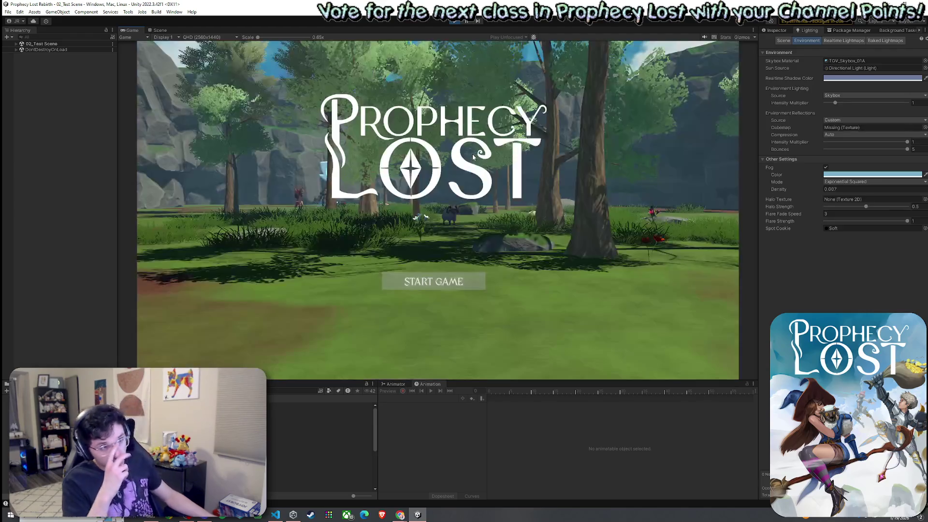
click(419, 276)
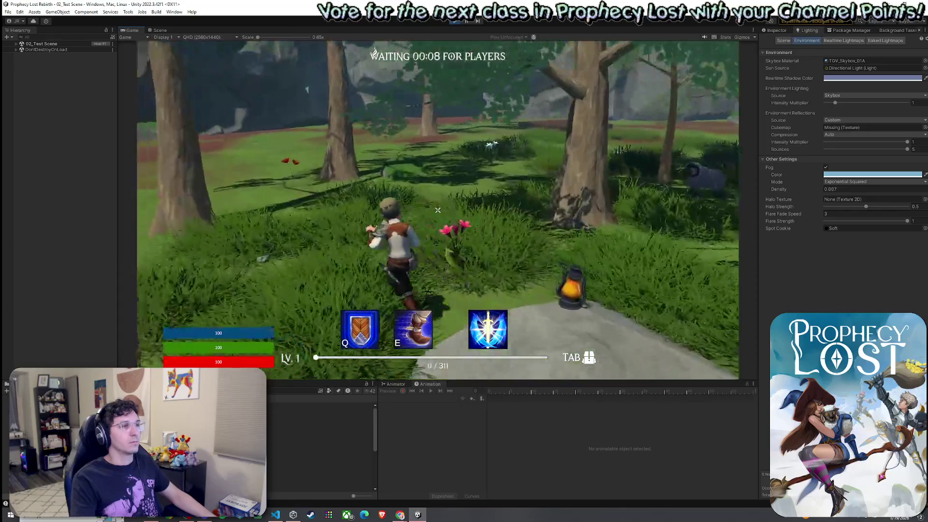
Run the character across the meadow, grab a weapon and head through the trees toward the cliffs
key(w)
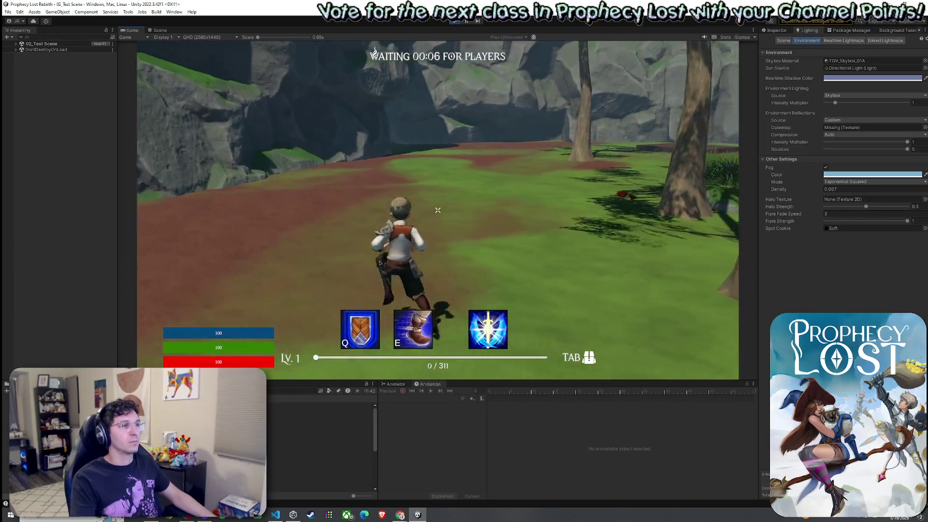
key(w)
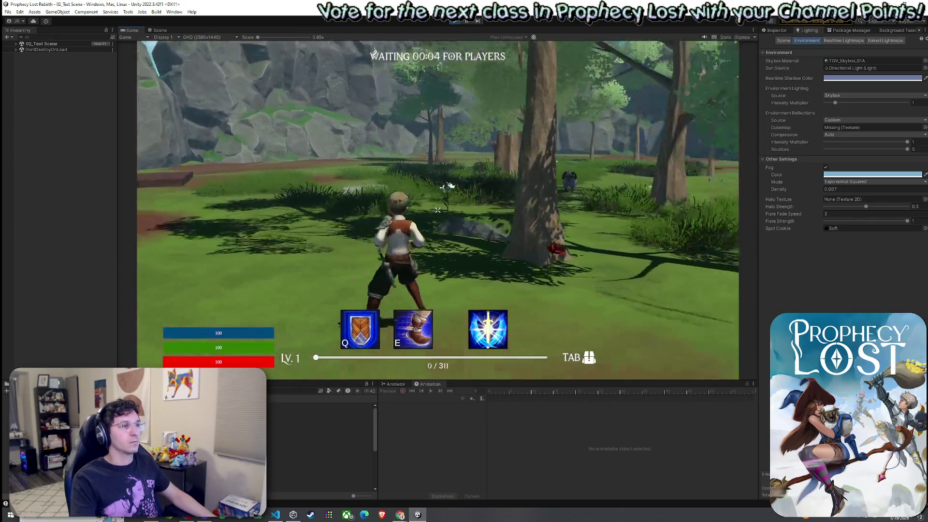
key(w)
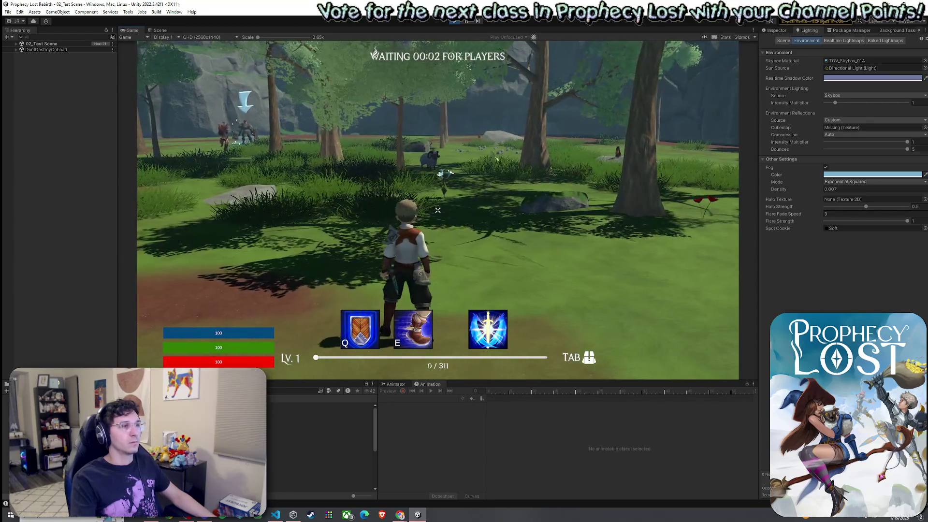
key(w)
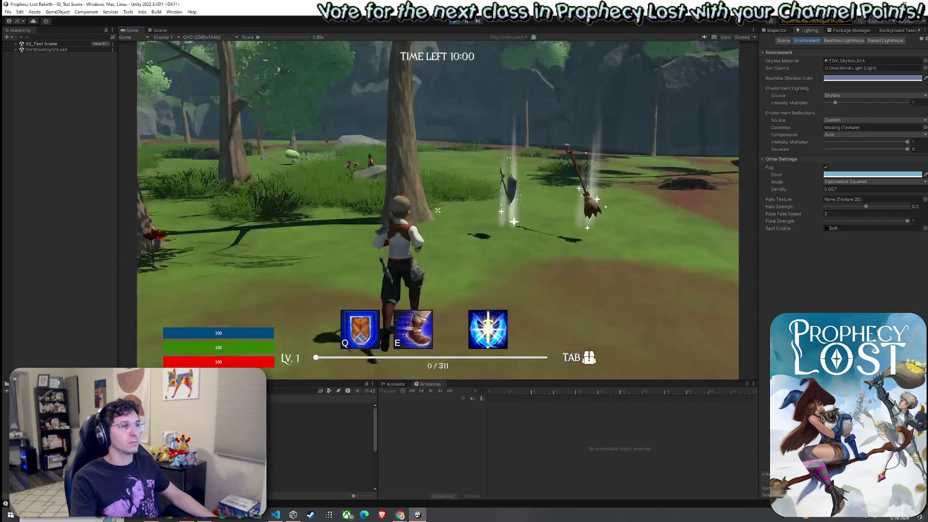
key(w)
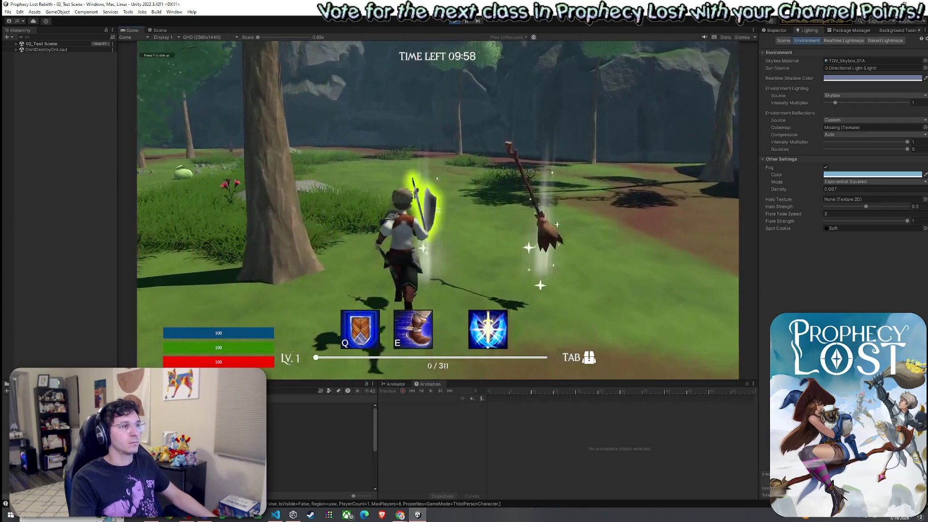
key(w)
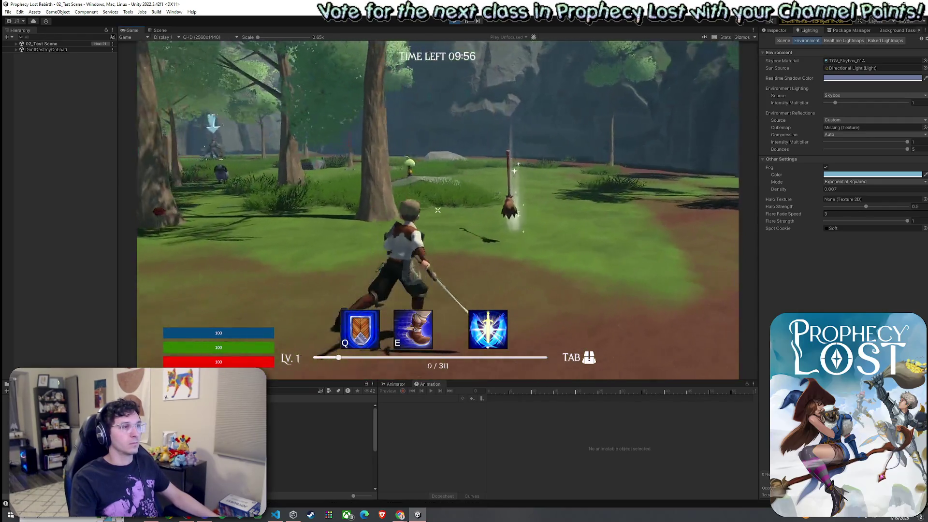
key(w)
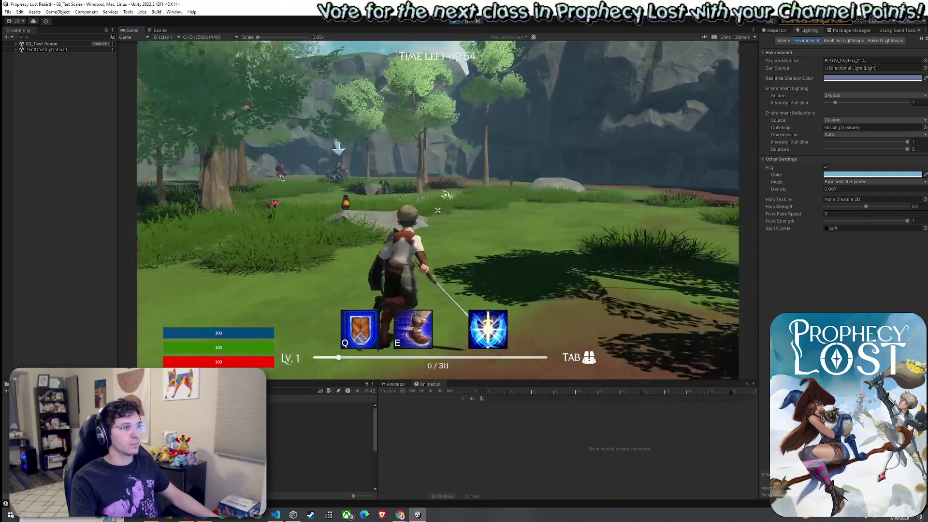
key(w)
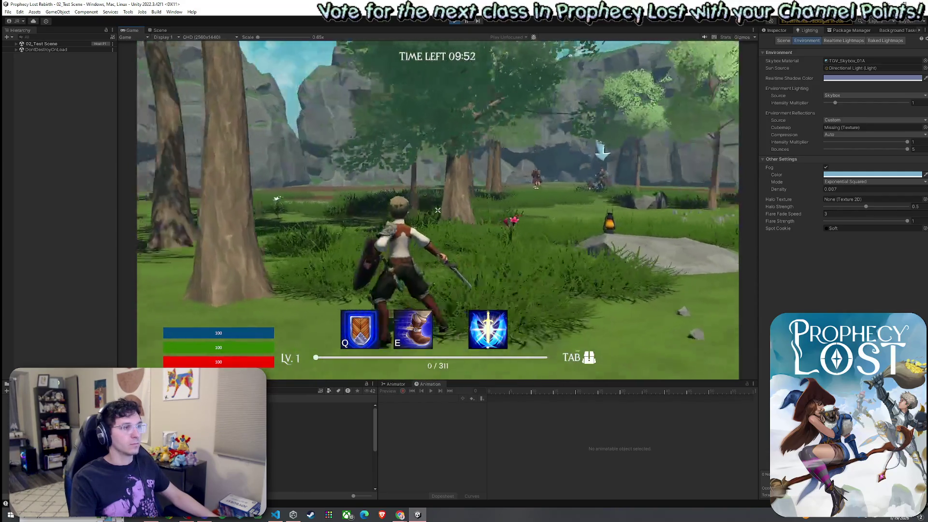
key(w)
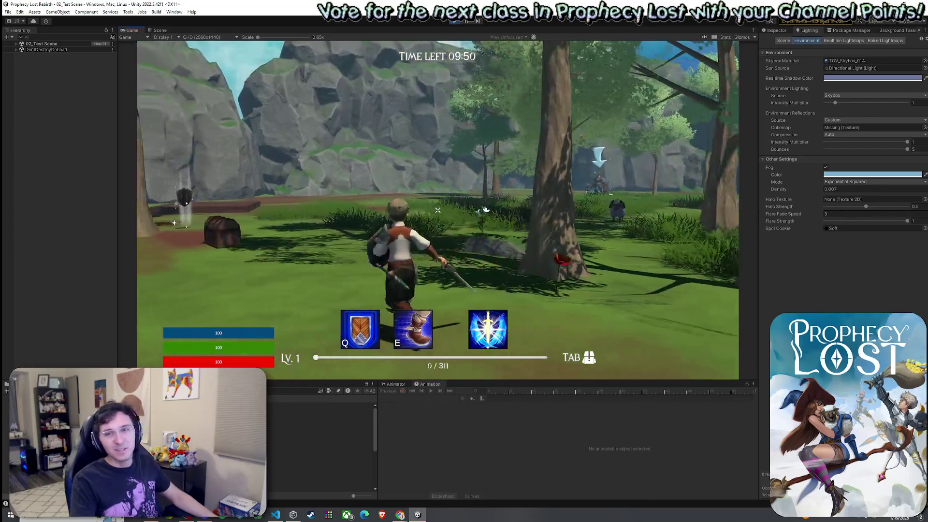
key(w)
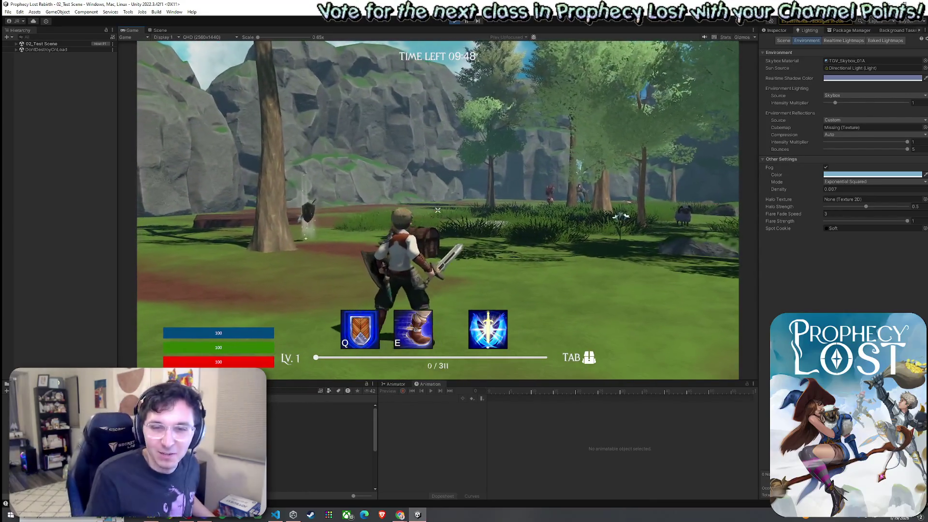
key(w)
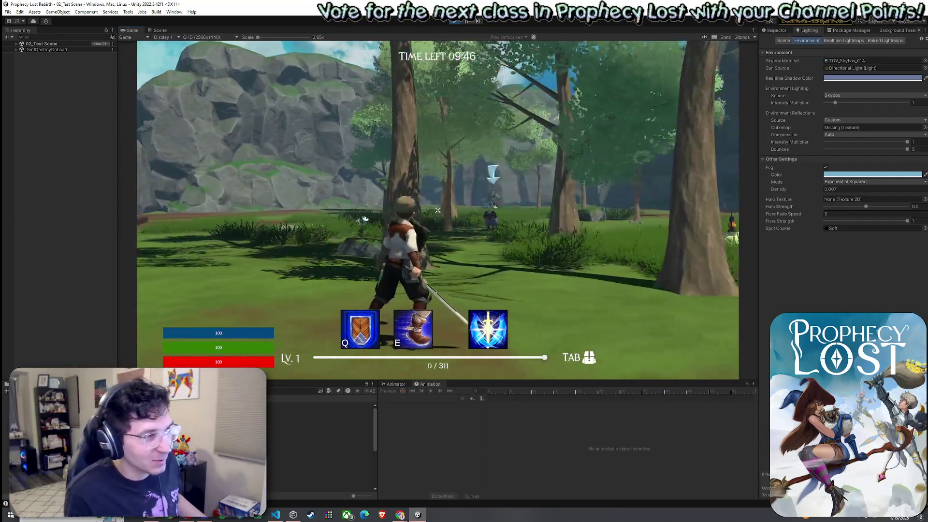
key(w)
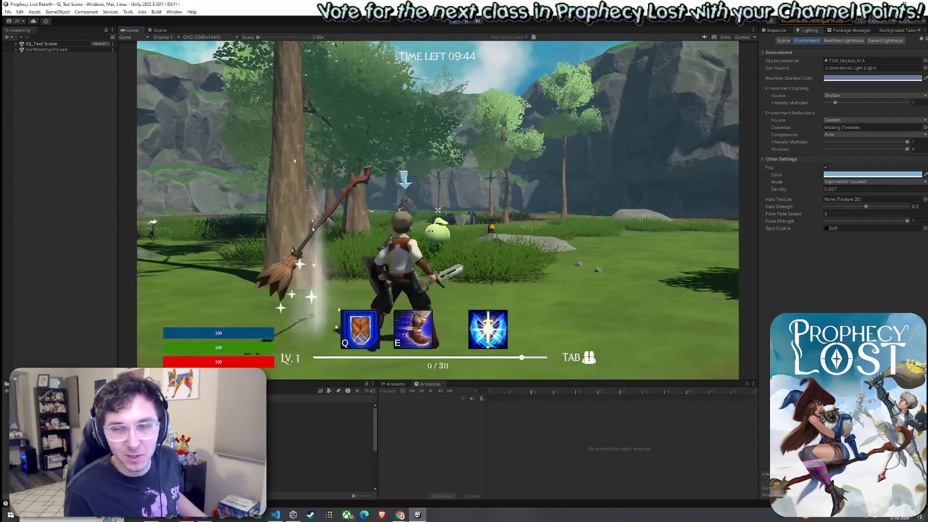
key(w)
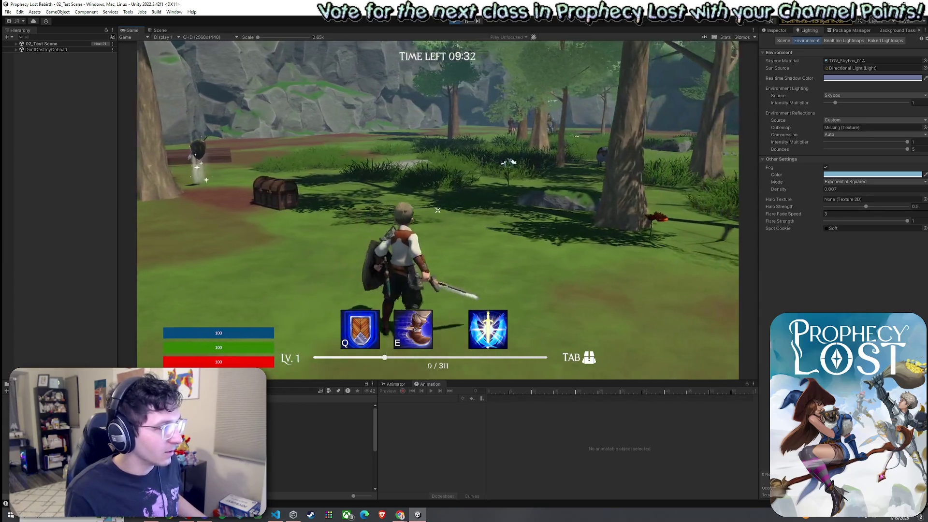
Dash onto the wooden platform, then run around the clearing past the chest and sheep
key(space)
key(w)
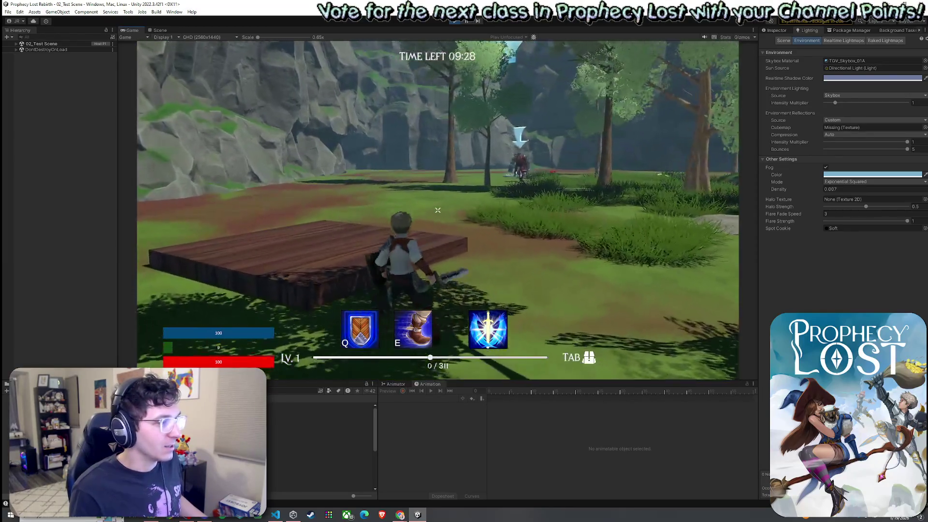
key(w)
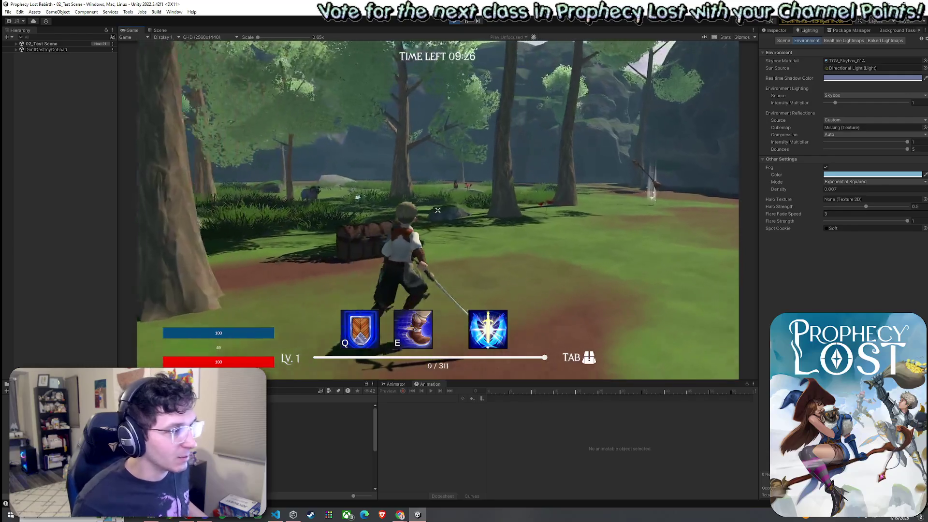
key(w)
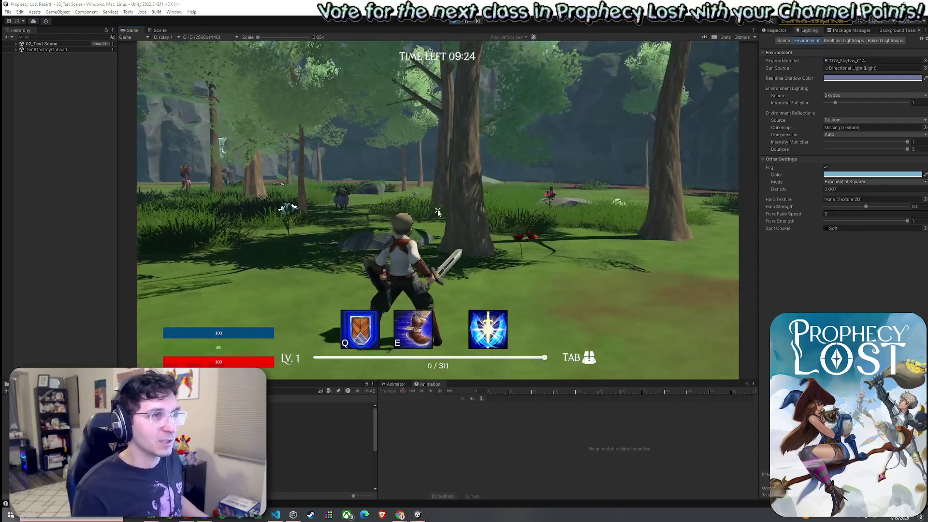
key(w)
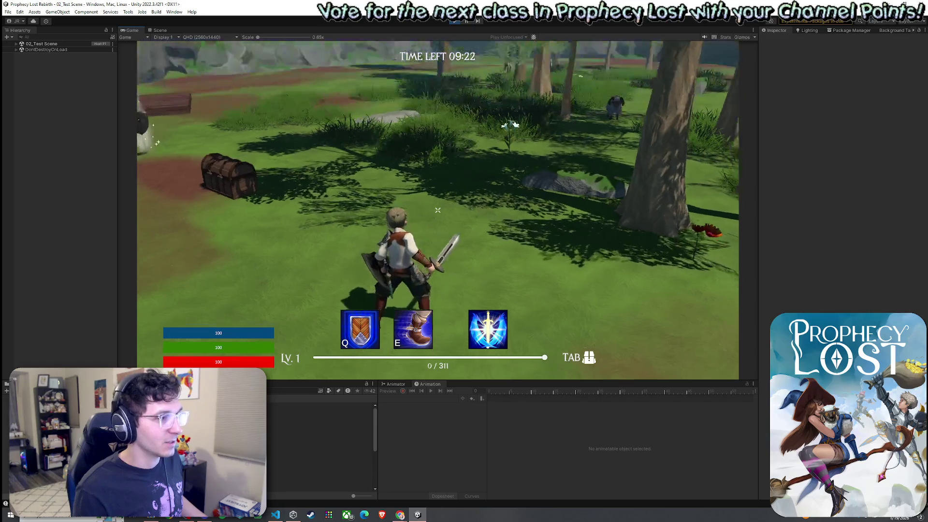
key(w)
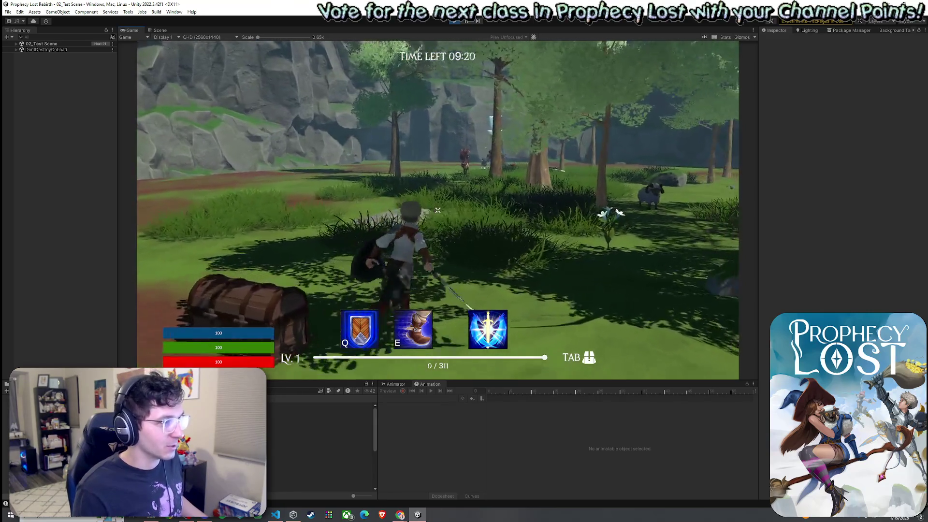
key(w)
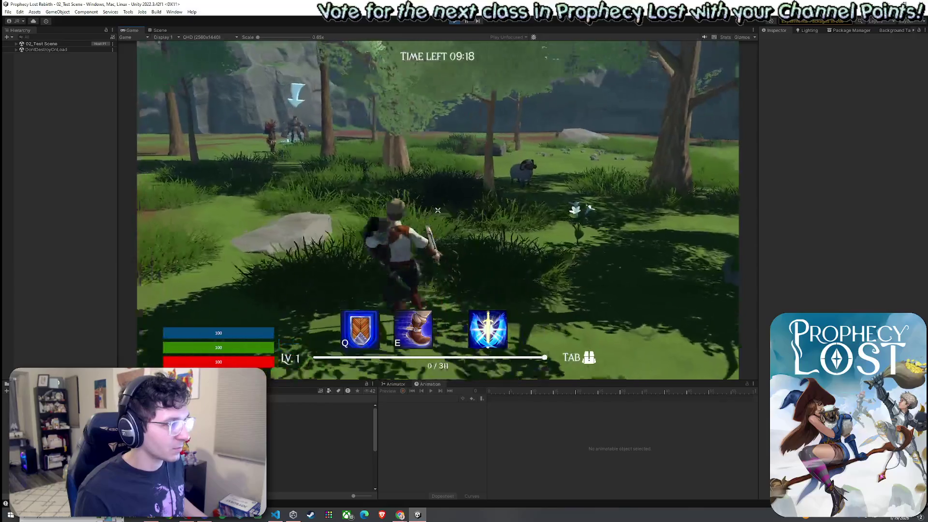
key(w)
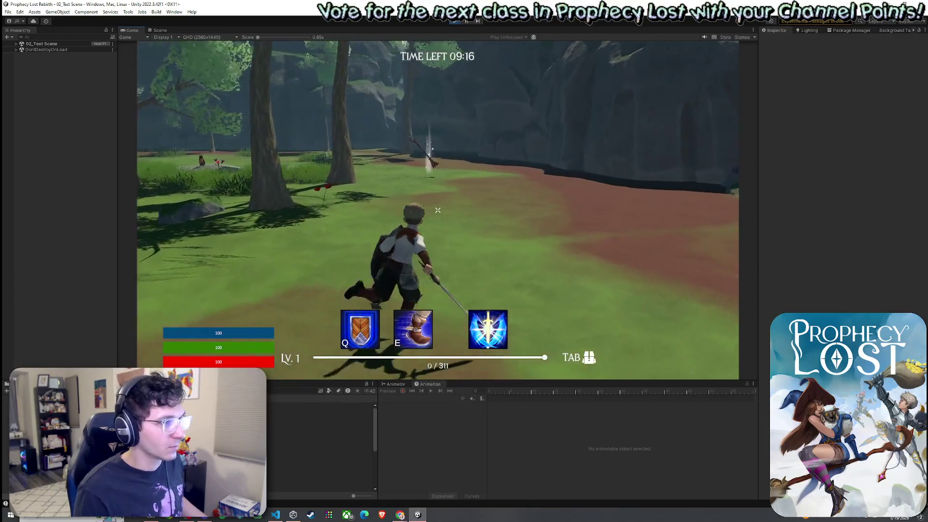
key(w)
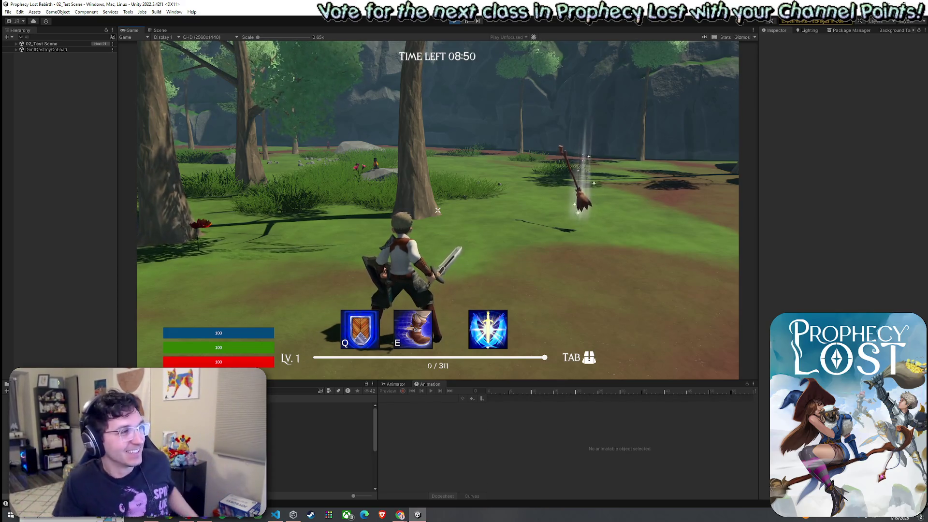
Swing the sword six times toward the rocks and trees, then run on past a tree
click(438, 210)
click(437, 210)
click(438, 210)
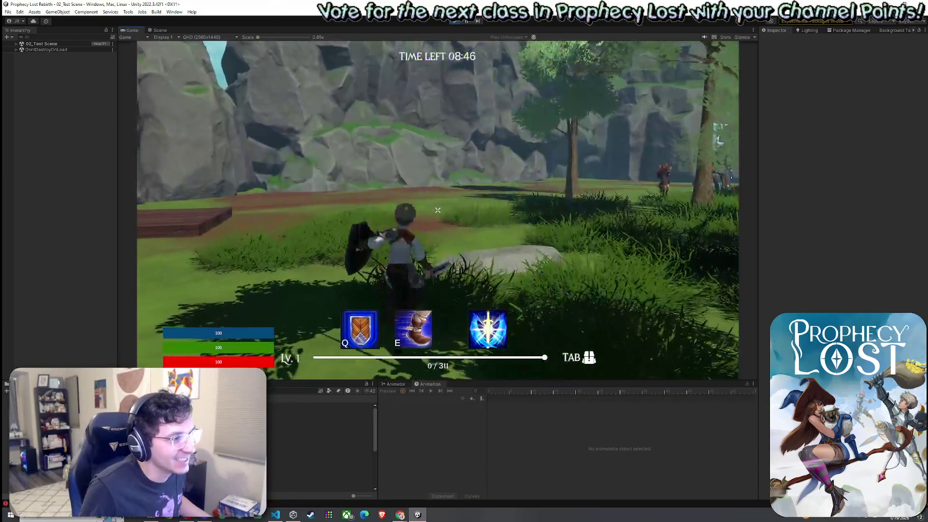
click(438, 209)
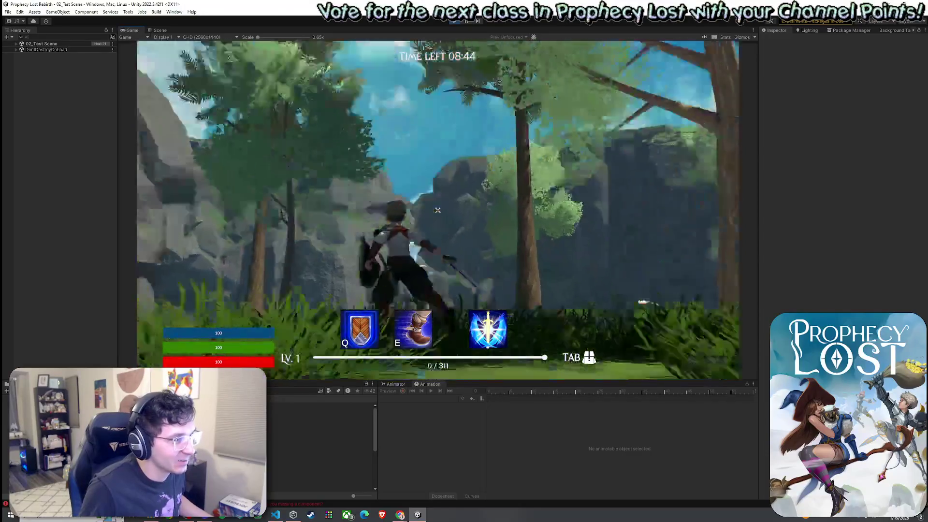
click(437, 210)
click(438, 210)
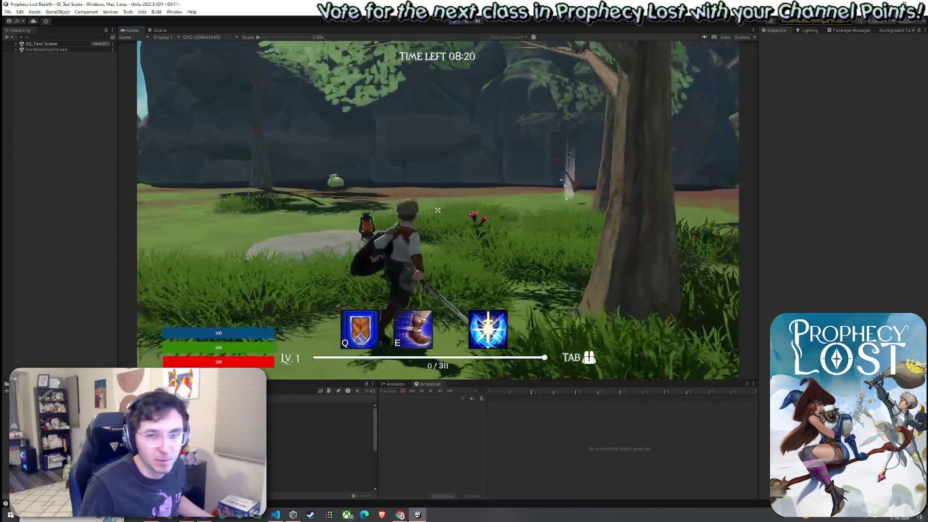
key(w)
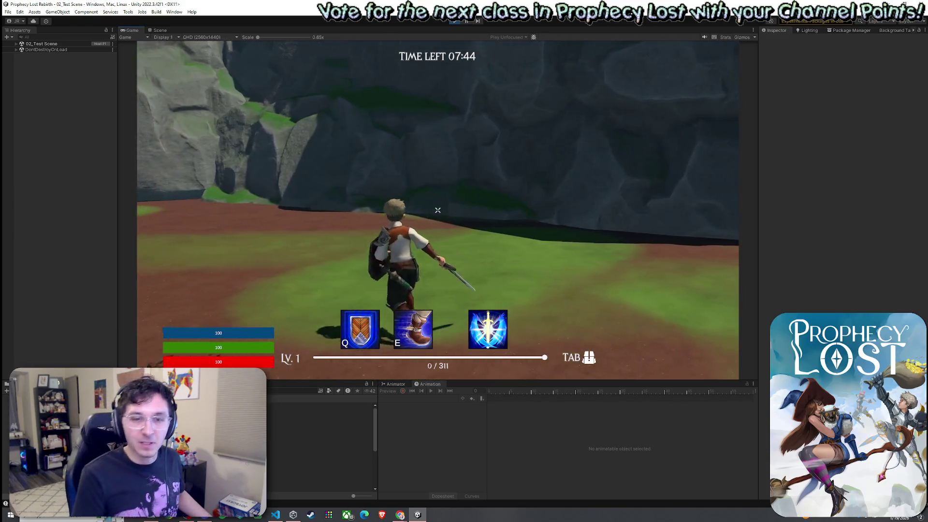
Unleash the spin attack with its large blue swirl in the forest clearing
click(438, 211)
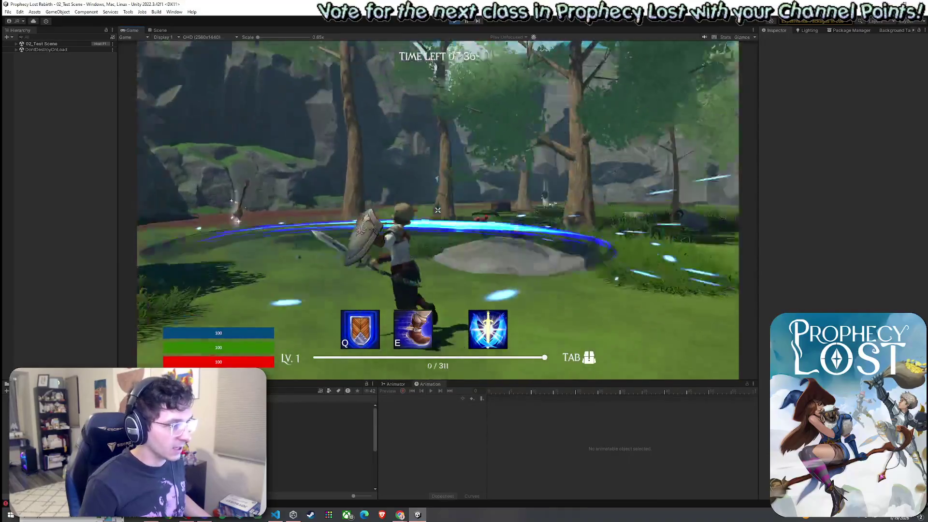
Land two sword slashes while running into the forest, then trigger the E smoke-cloud ability
click(438, 210)
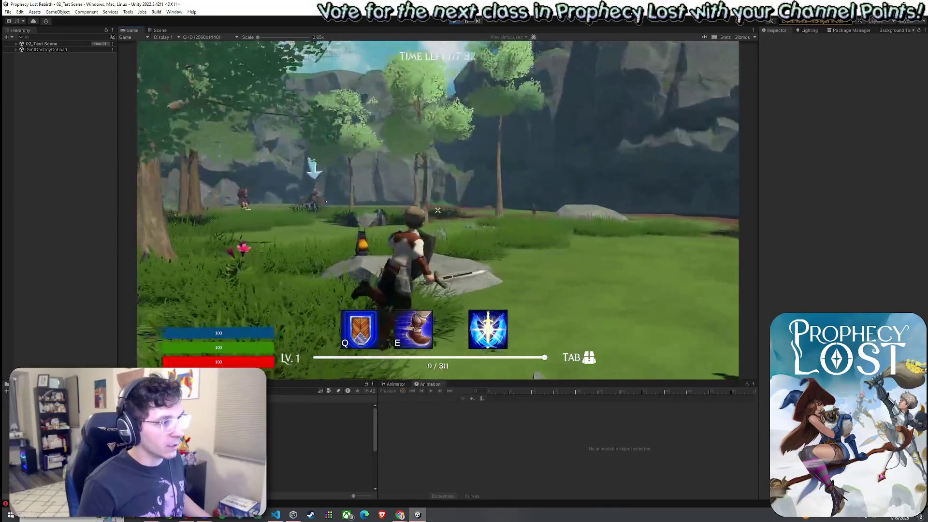
key(w)
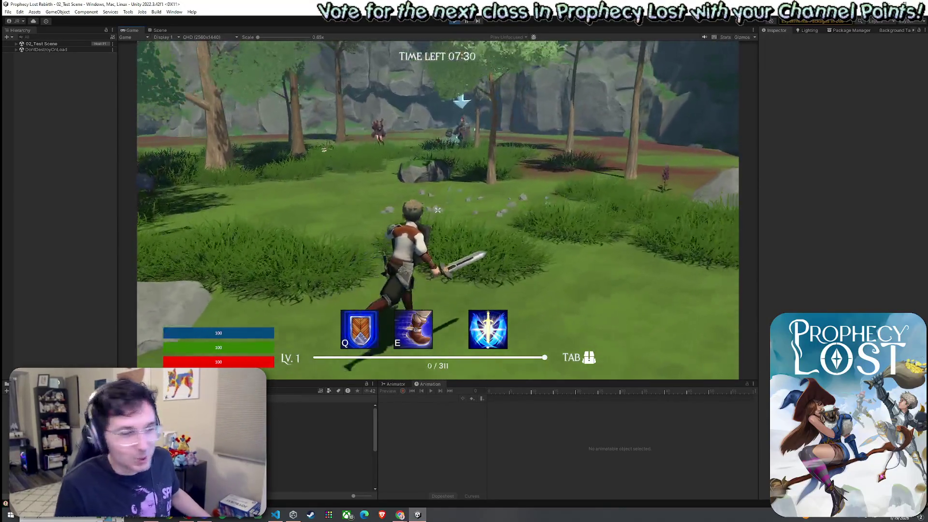
click(438, 210)
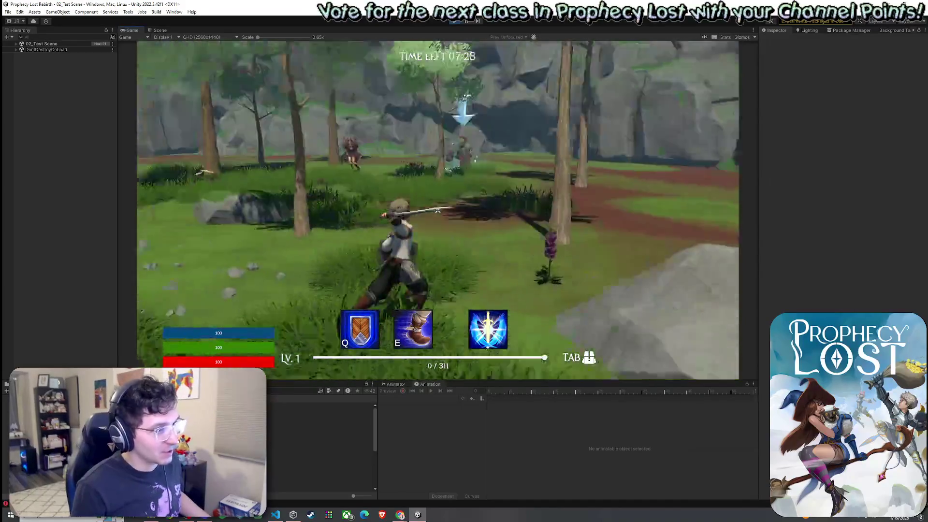
key(w)
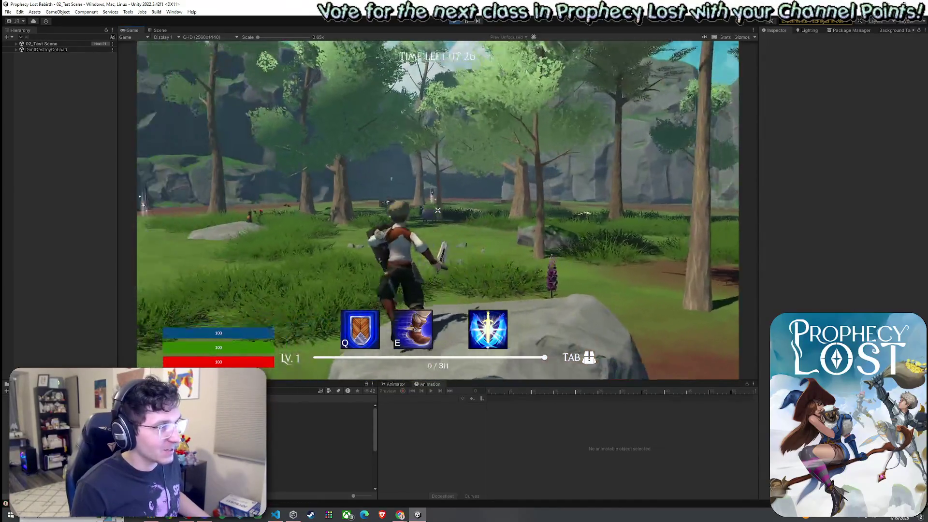
key(e)
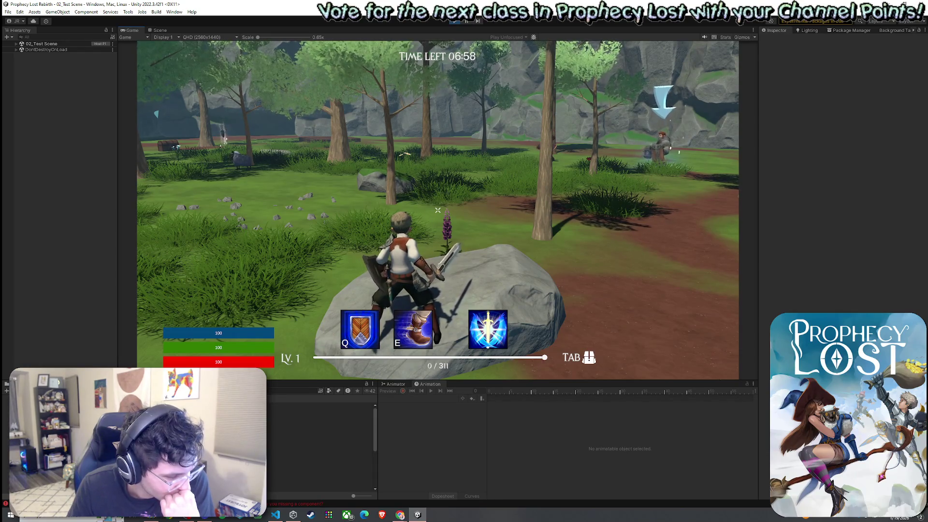
Slash and sprint toward the slime along the path, then stop so stamina refills to 100
key(s)
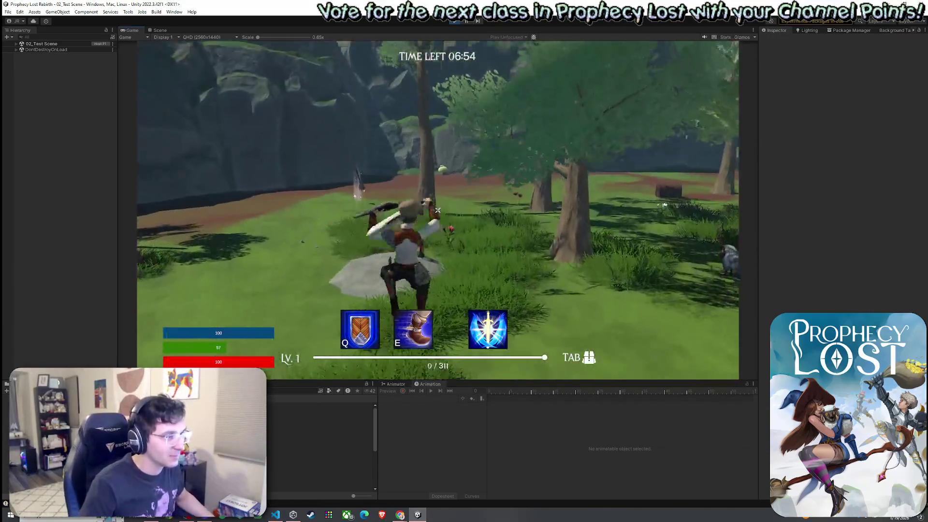
click(438, 210)
key(w)
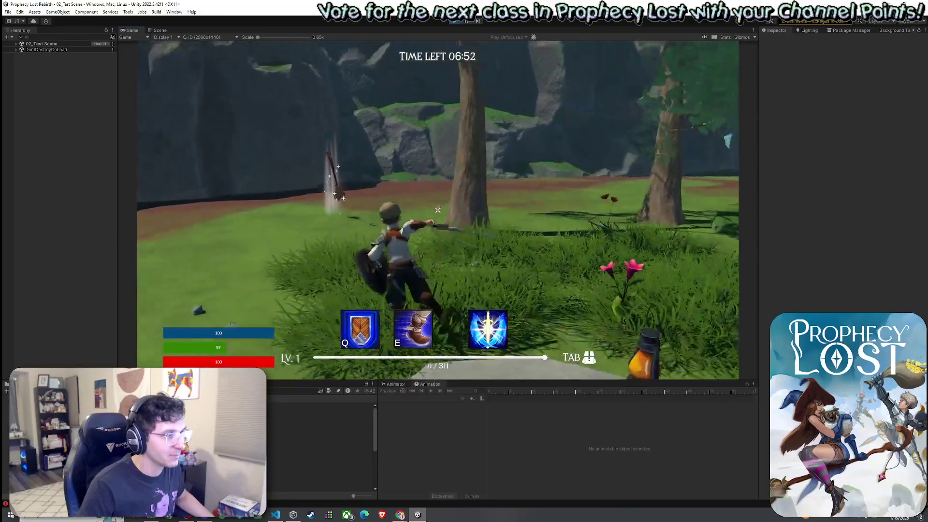
key(shift)
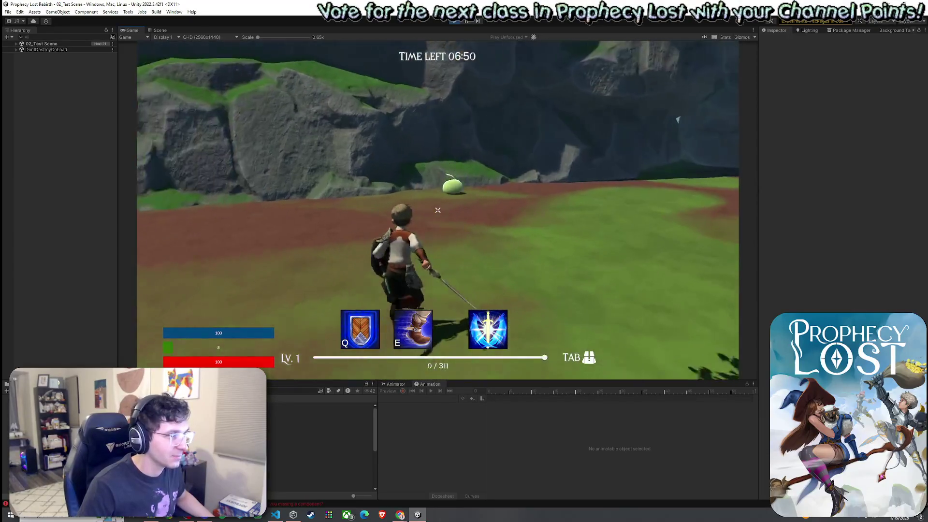
click(438, 209)
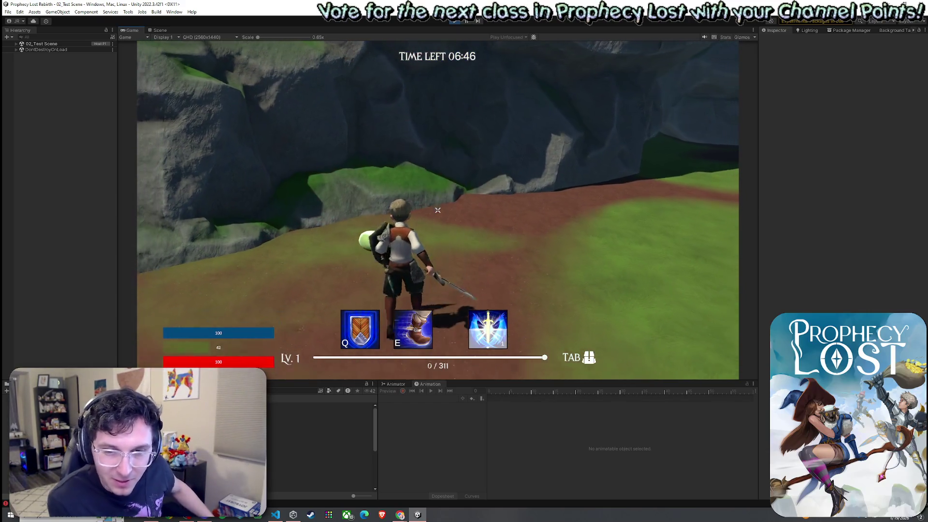
key(w)
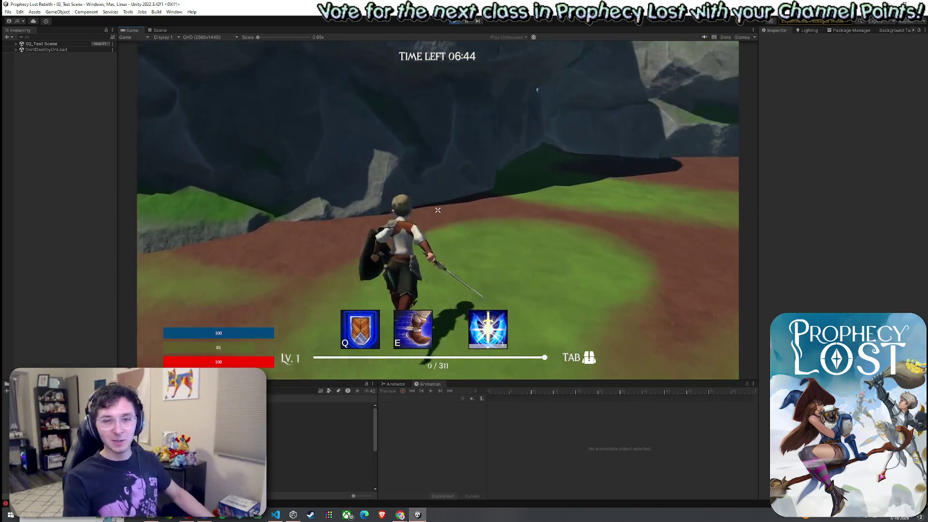
key(w)
key(w)
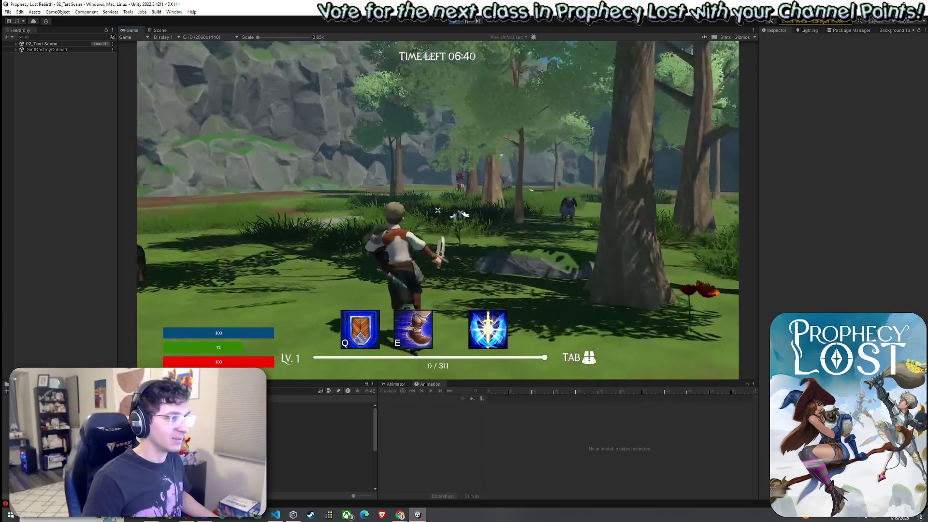
key(w)
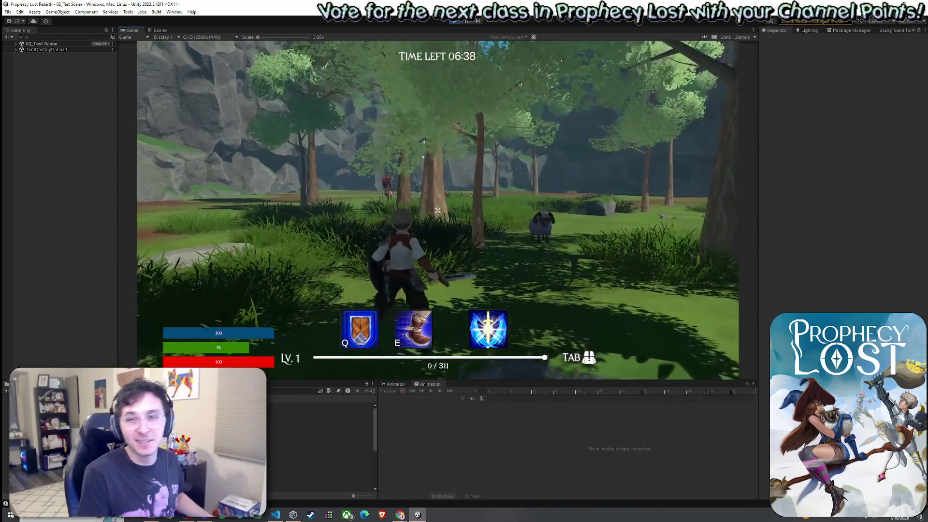
click(438, 211)
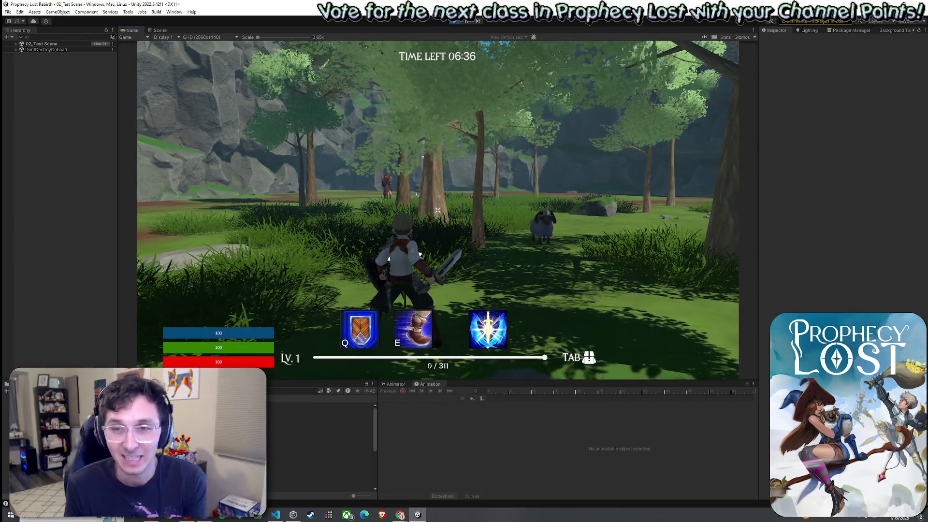
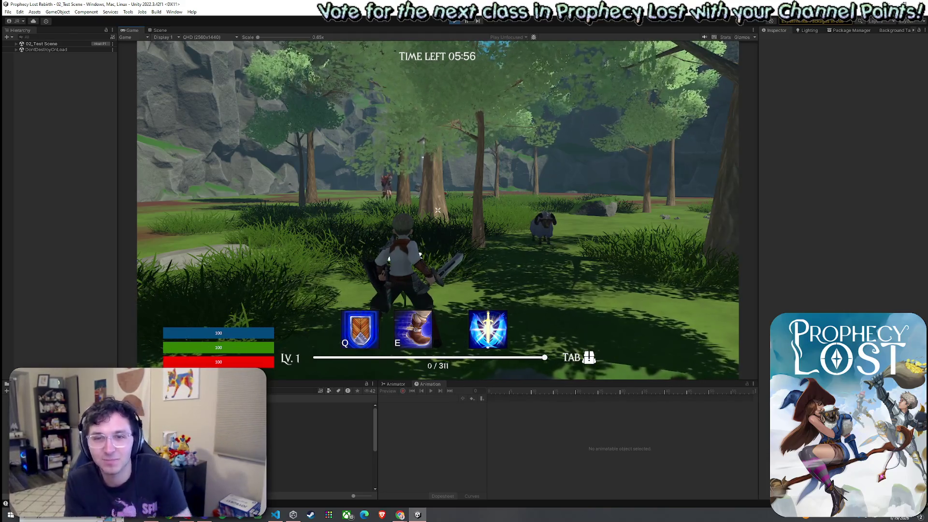
Playtest a sword attack, the E dash and the Q shield while running through the forest to the dirt path
click(438, 209)
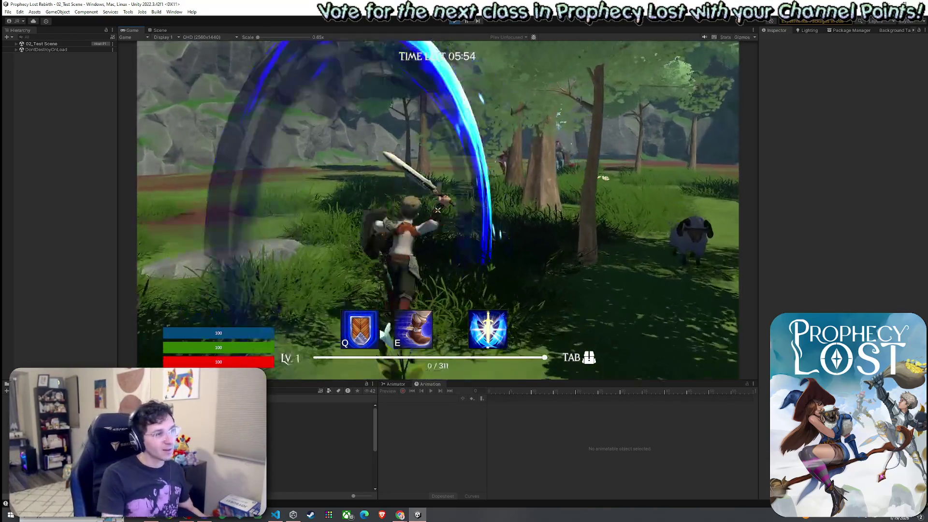
key(w)
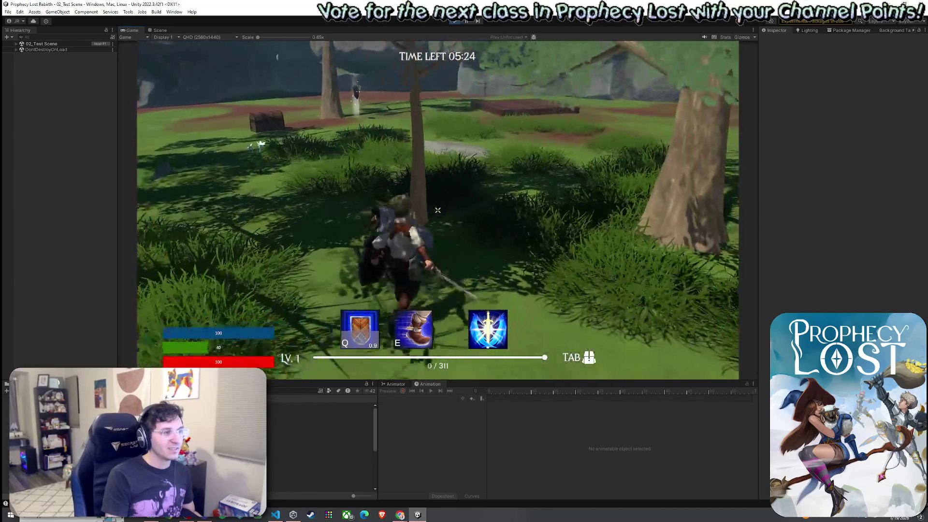
key(e)
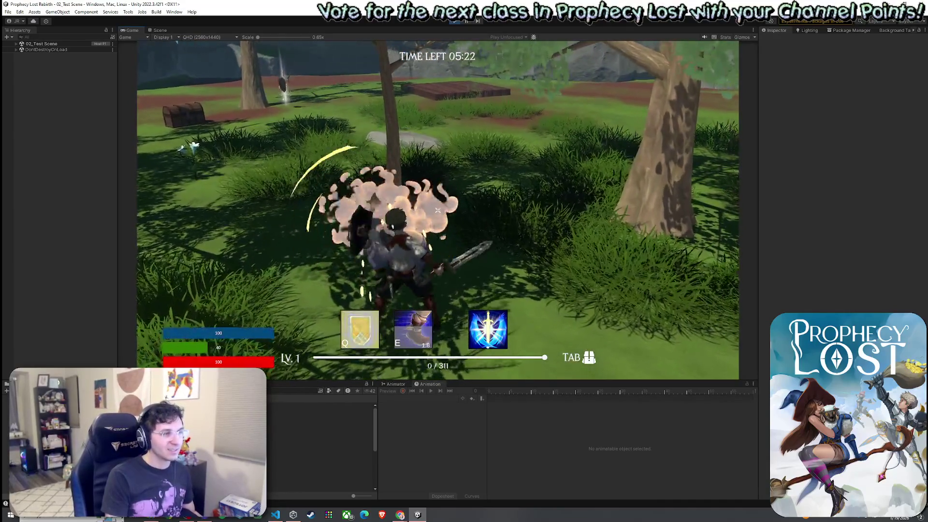
key(w)
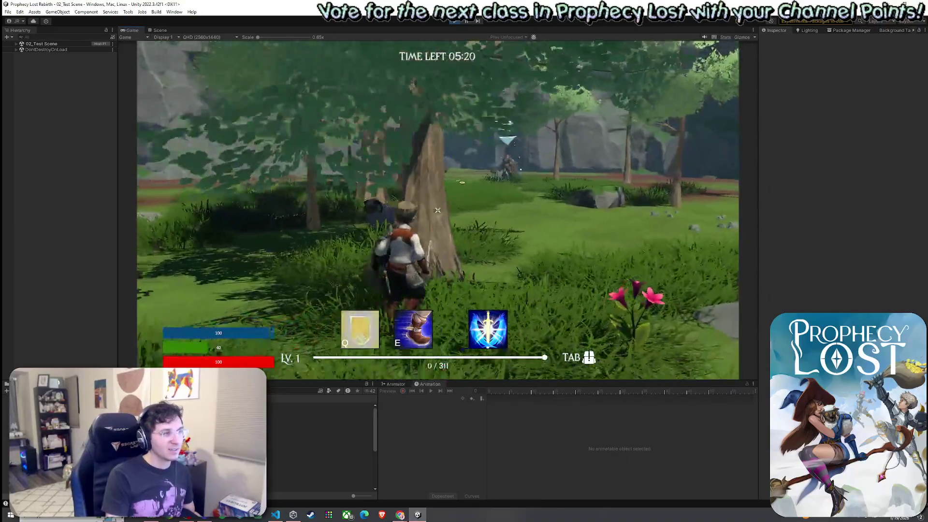
key(w)
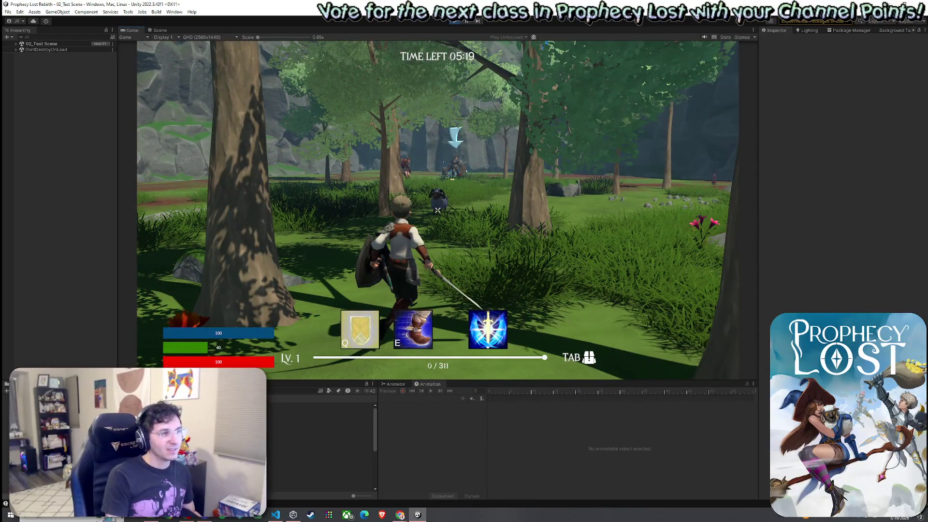
key(q)
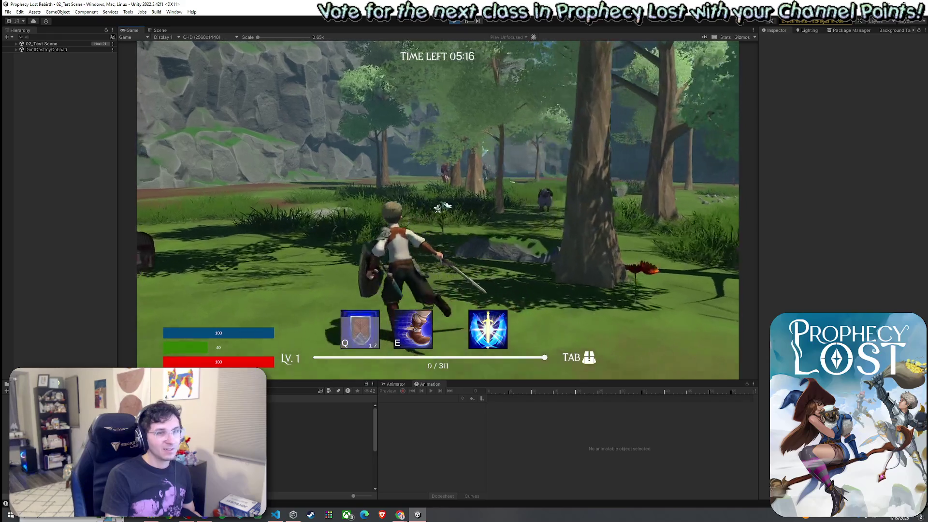
key(w)
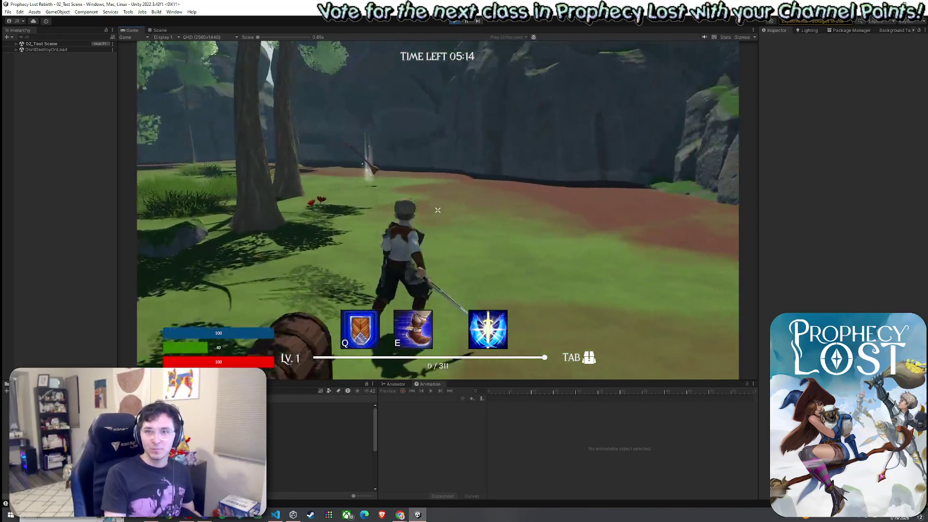
key(w)
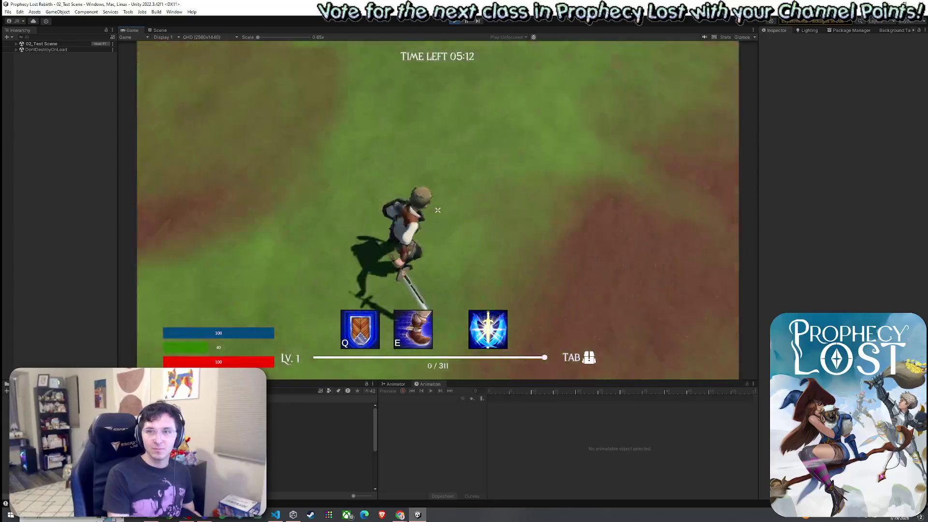
key(w)
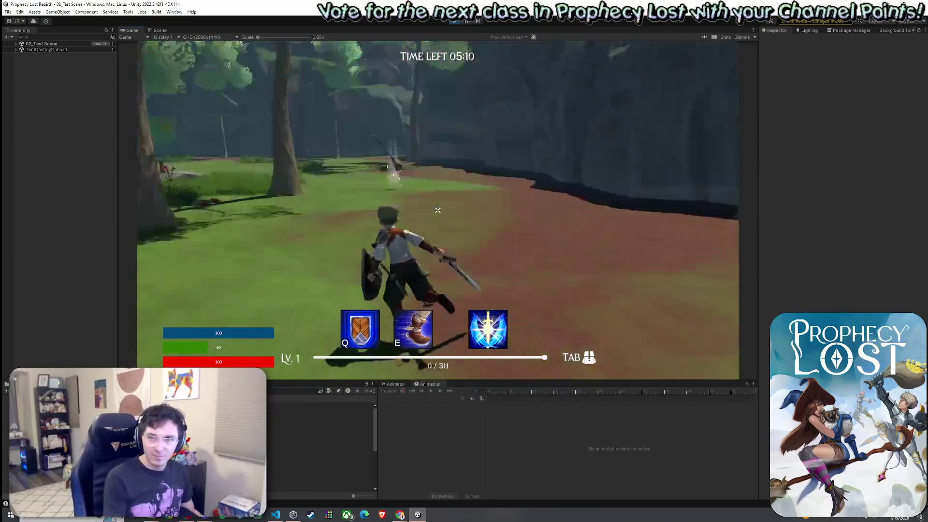
Toggle the inventory panel with Tab, then run back toward the forest
key(Tab)
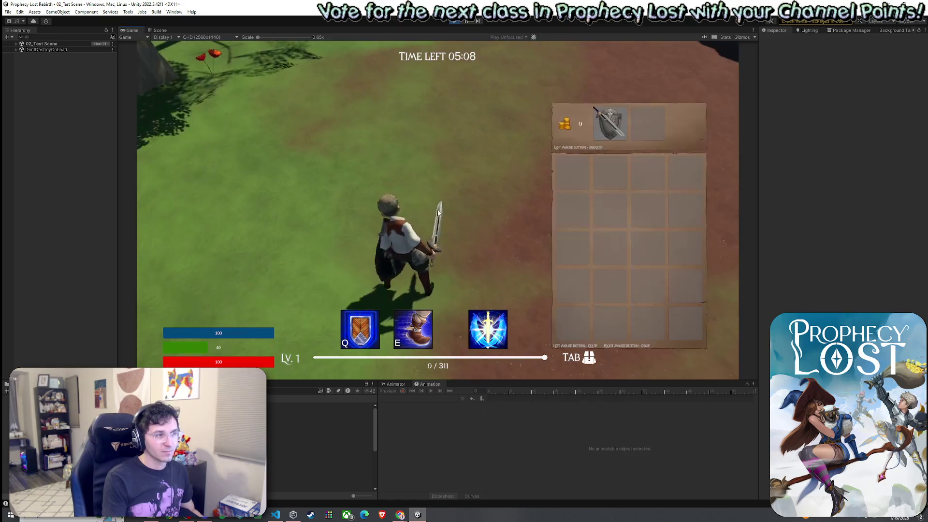
key(Tab)
key(Tab)
key(Tab)
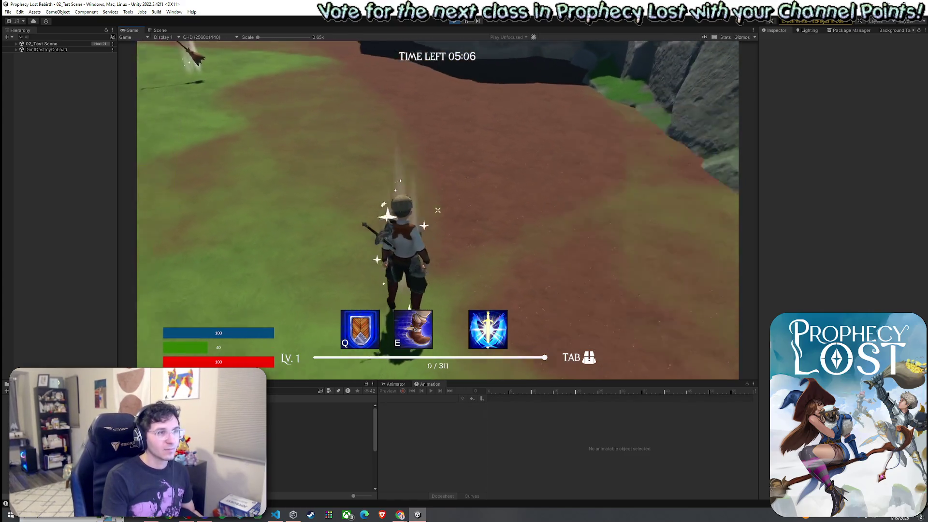
key(Tab)
key(Tab)
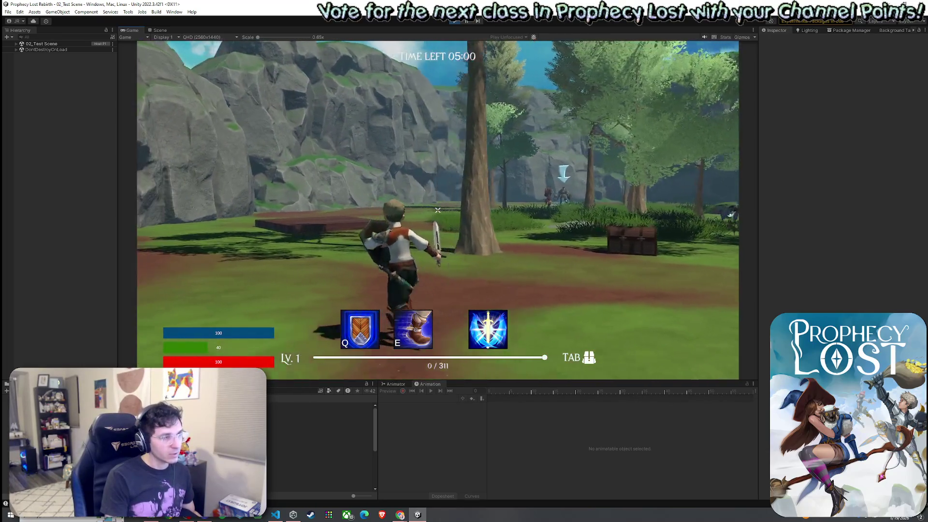
key(w)
Test the right-click whirlwind attack several times between sword strikes while moving forward
click(438, 210)
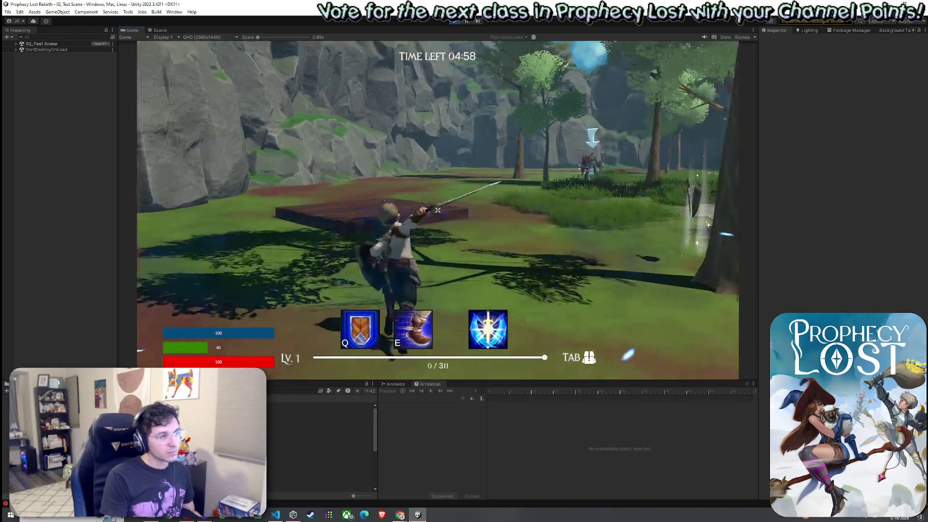
right_click(438, 210)
key(w)
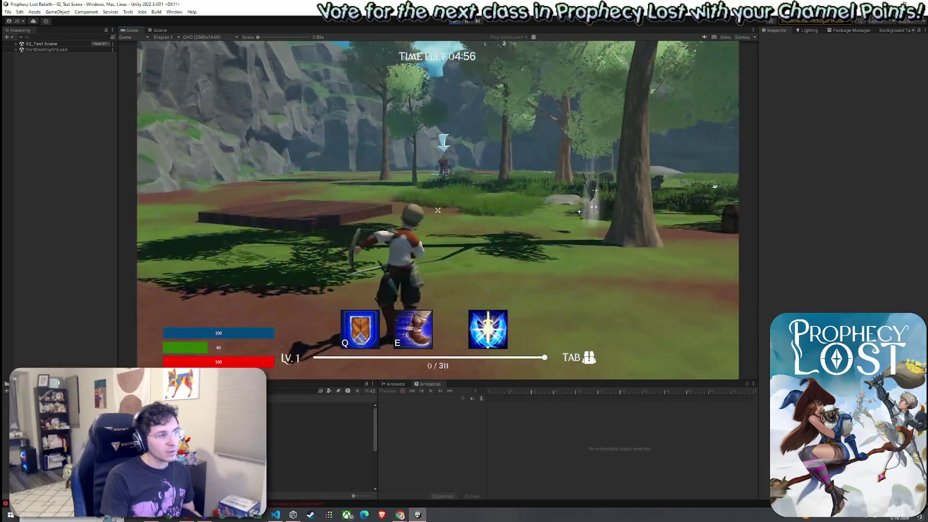
click(438, 210)
right_click(437, 210)
click(437, 210)
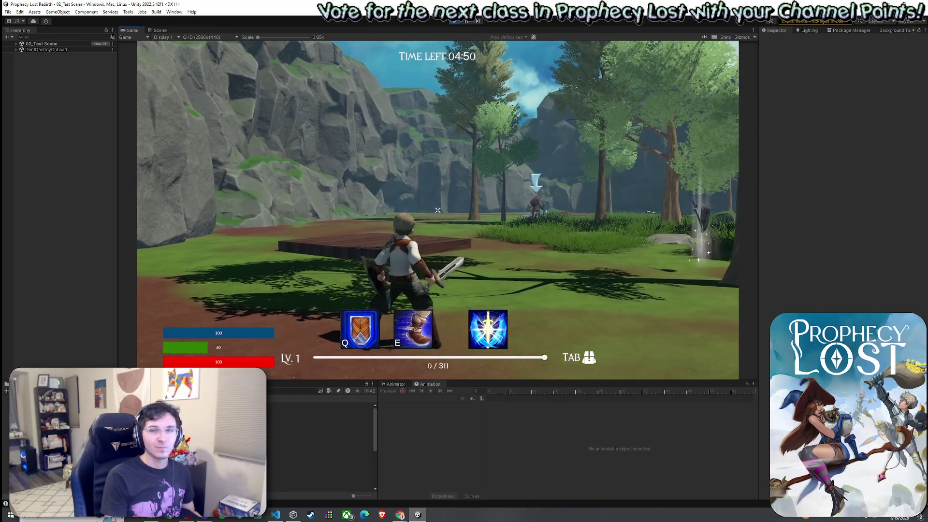
key(w)
right_click(438, 210)
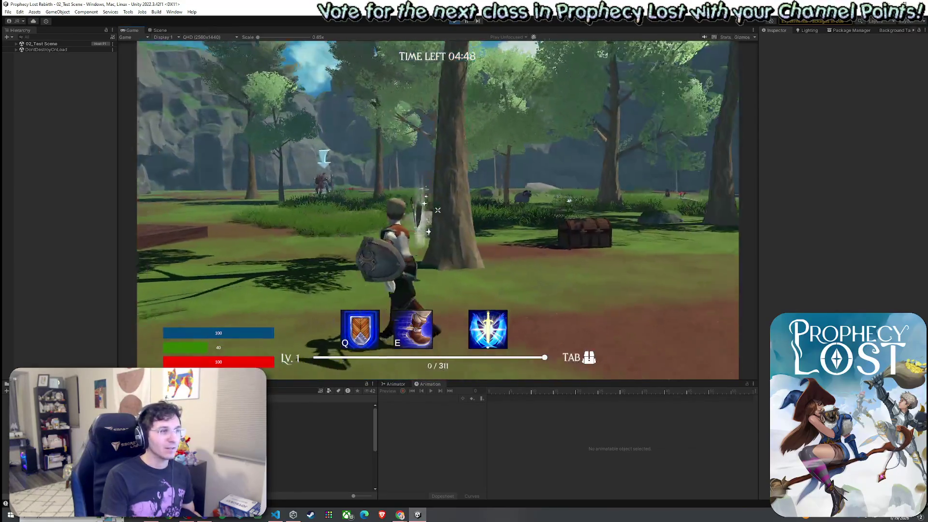
click(438, 210)
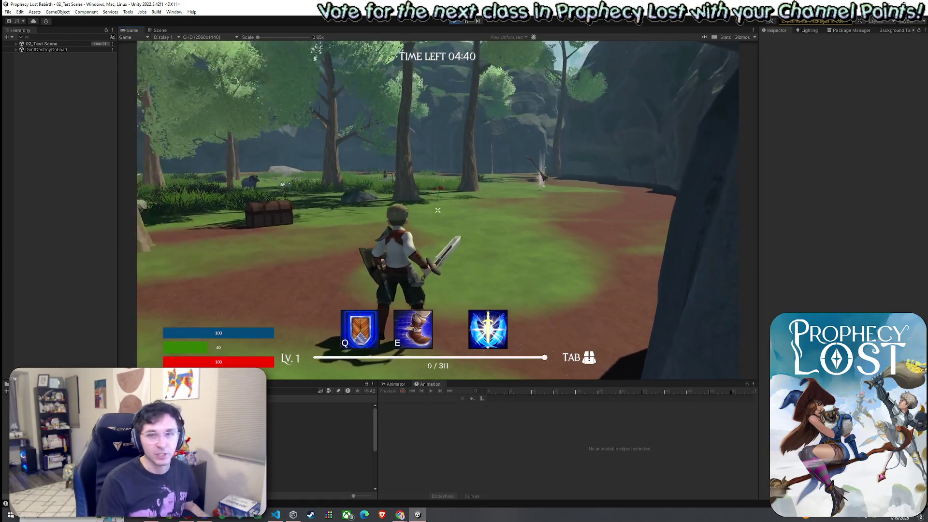
Stop the game, exit play mode and save the 02_Test Scene
key(super)
key(Escape)
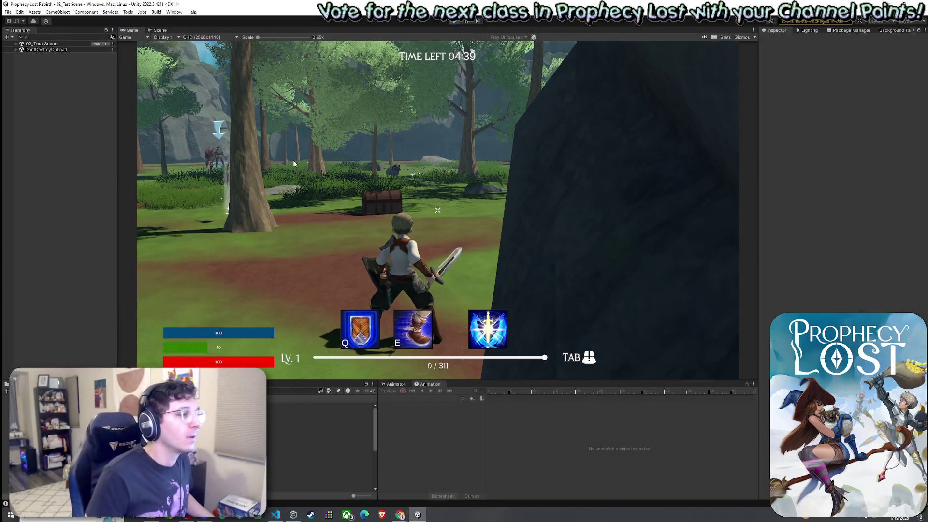
key(ctrl+p)
click(7, 11)
key(Escape)
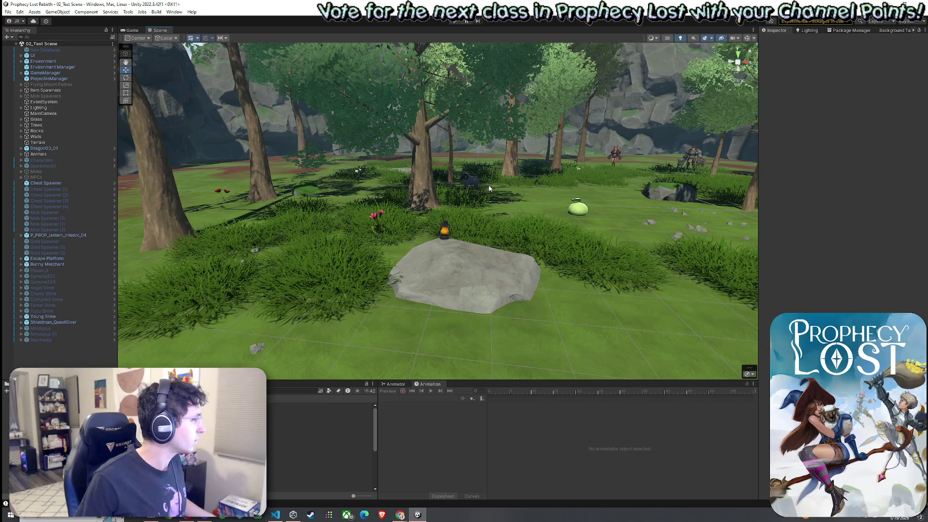
Select ProjectileManager, check its Network Object component, and open ProjectileSystemVisualizer.cs from its Script field
click(78, 79)
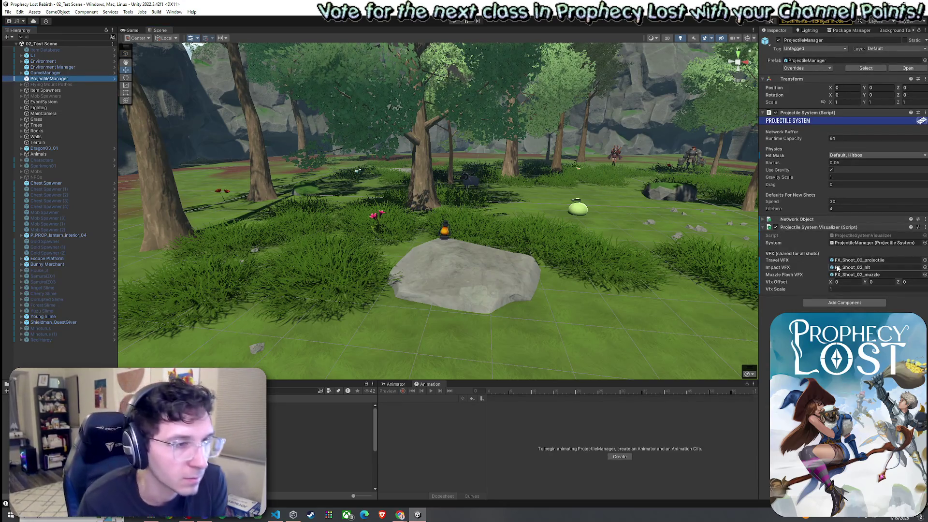
click(791, 259)
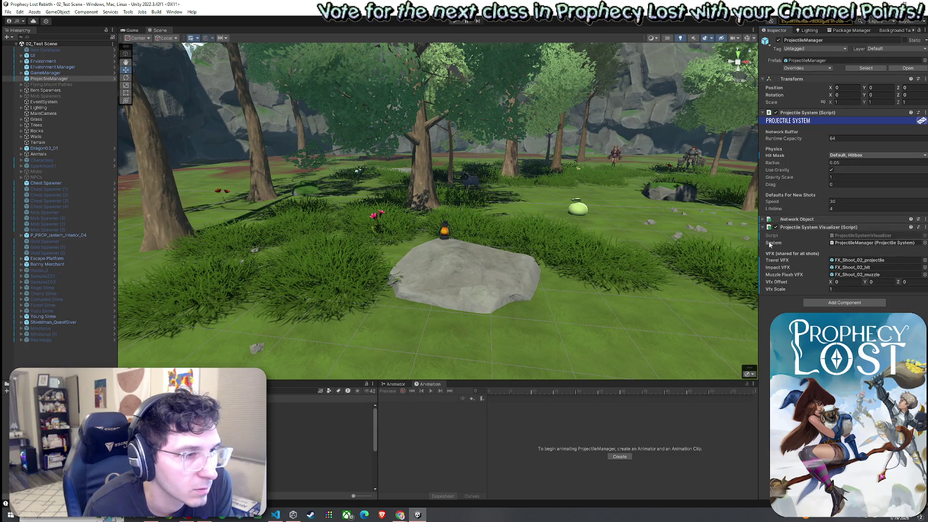
click(763, 220)
click(764, 220)
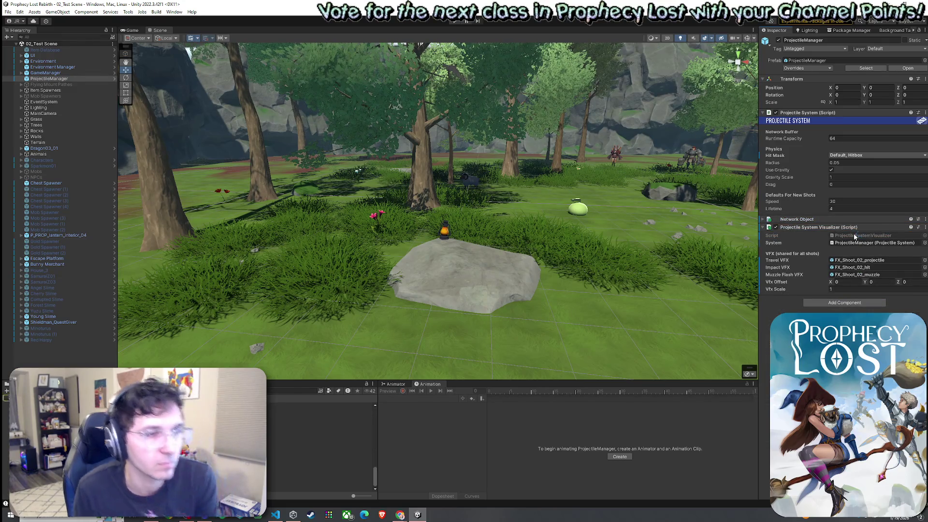
double_click(855, 237)
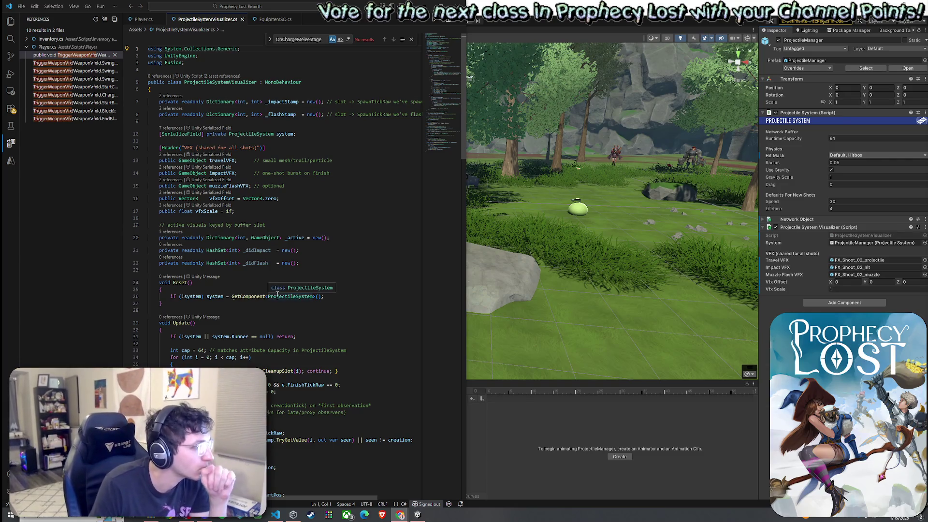
click(12, 25)
click(12, 26)
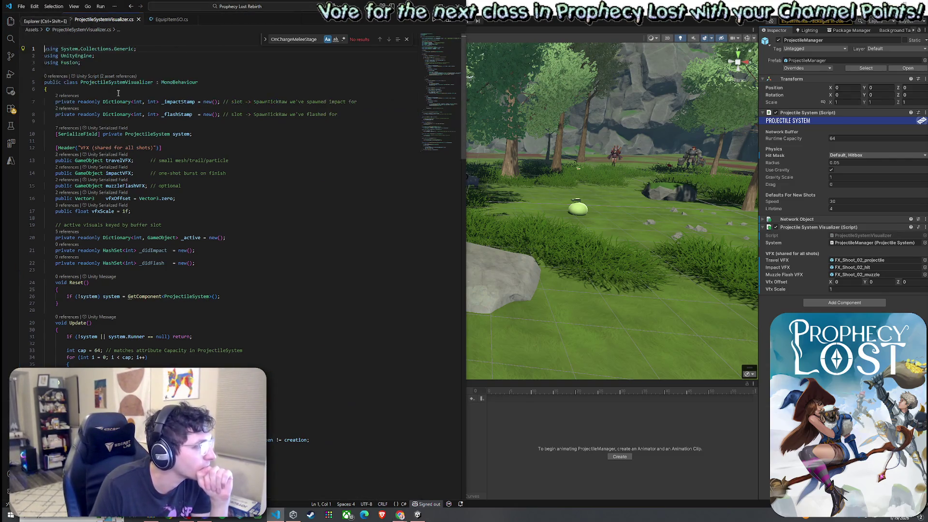
scroll(200, 161, down, 3)
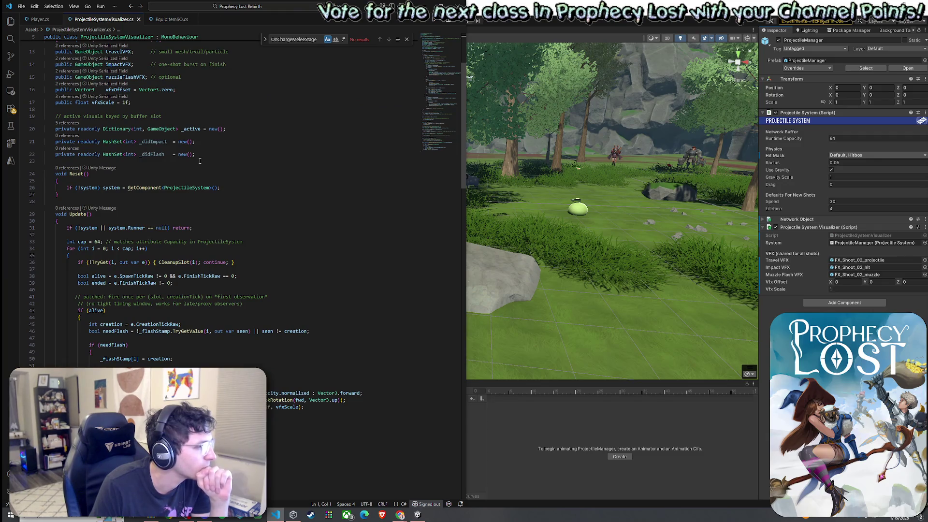
scroll(200, 161, down, 3)
click(161, 255)
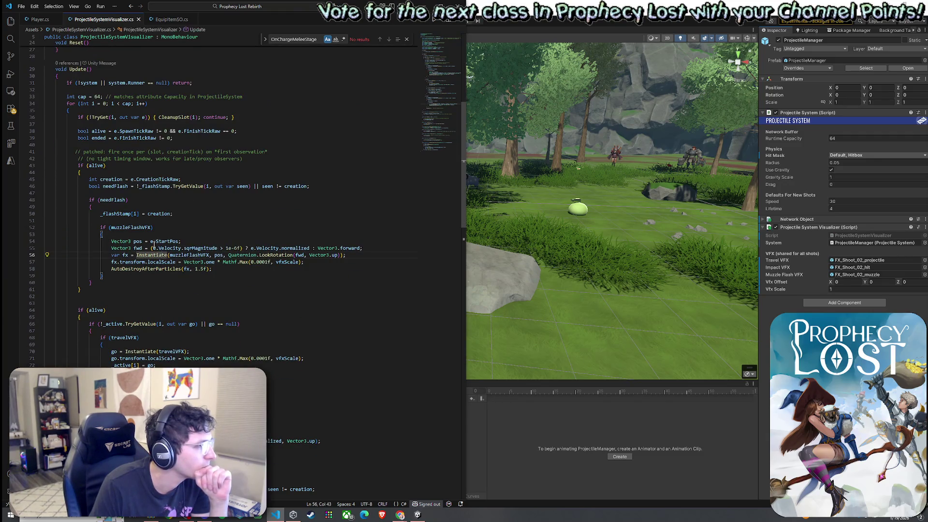
scroll(154, 216, up, 3)
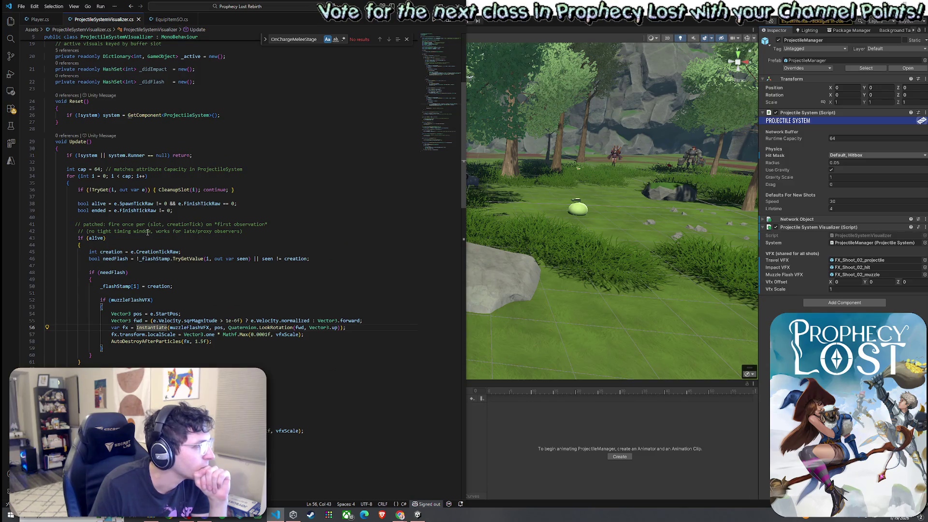
scroll(147, 236, up, 3)
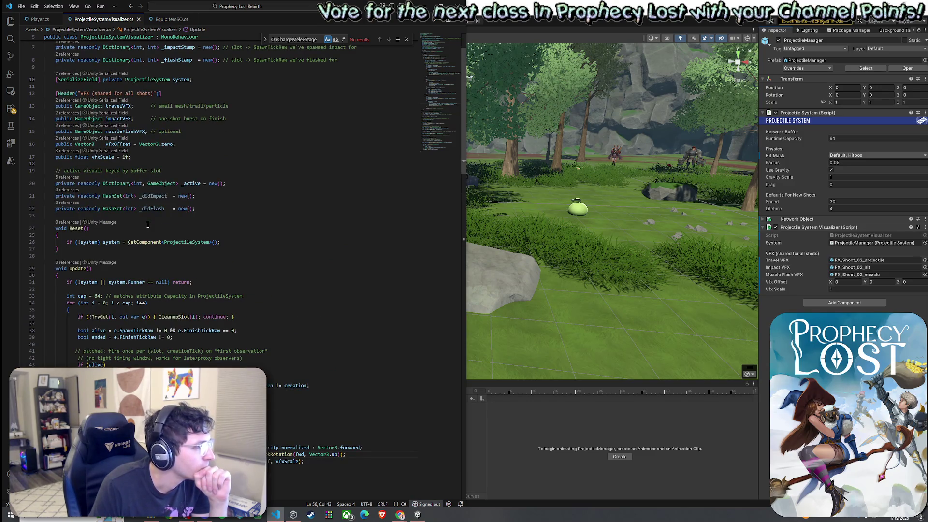
scroll(148, 225, down, 10)
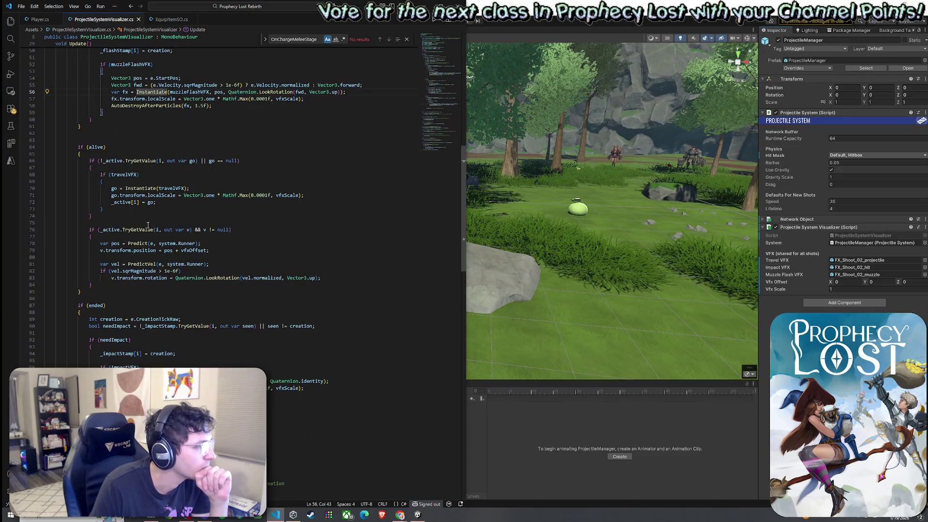
scroll(147, 225, down, 12)
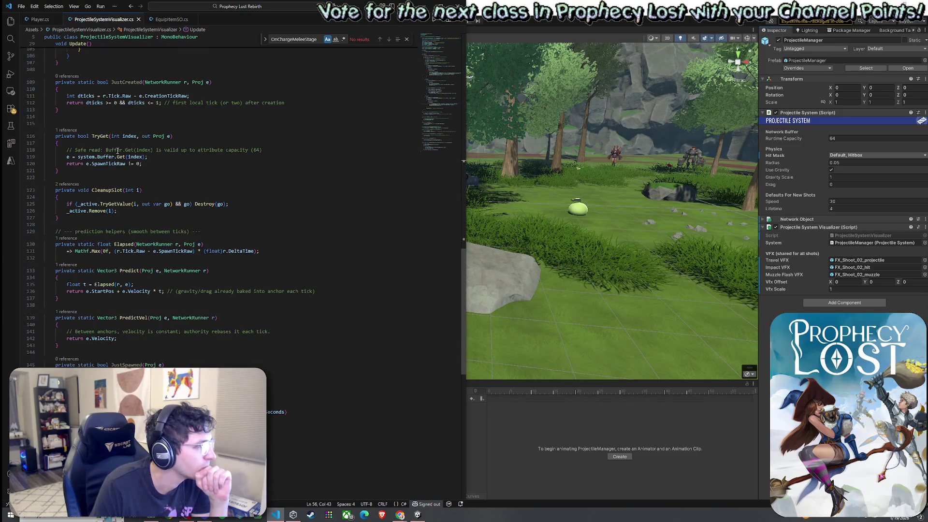
scroll(131, 185, up, 11)
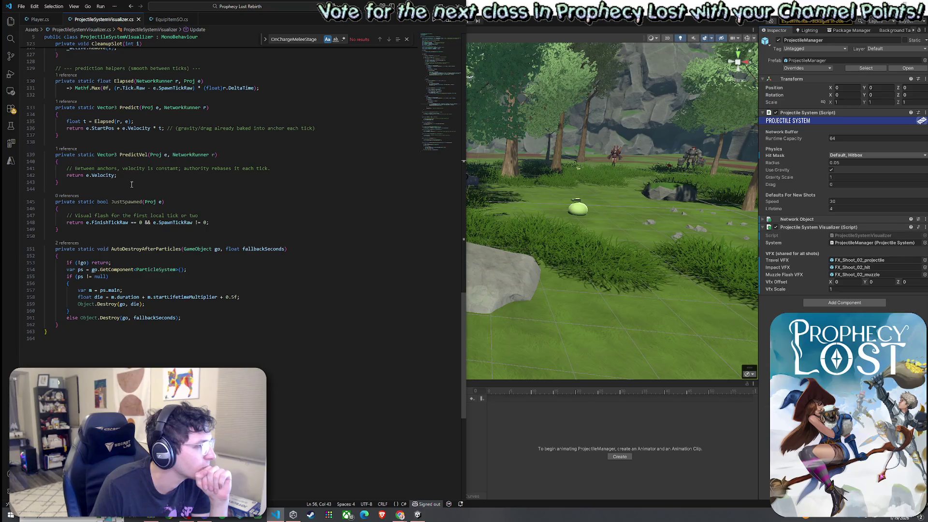
scroll(131, 224, up, 10)
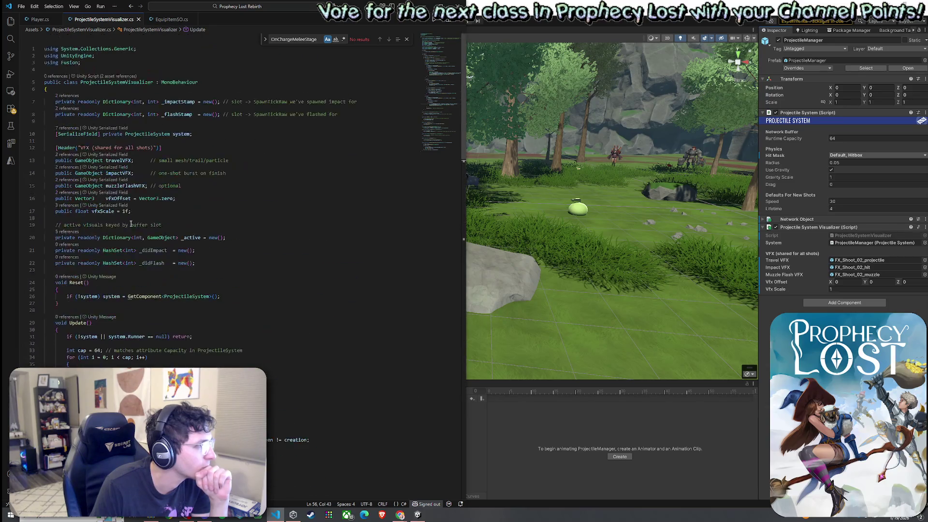
click(165, 21)
click(104, 19)
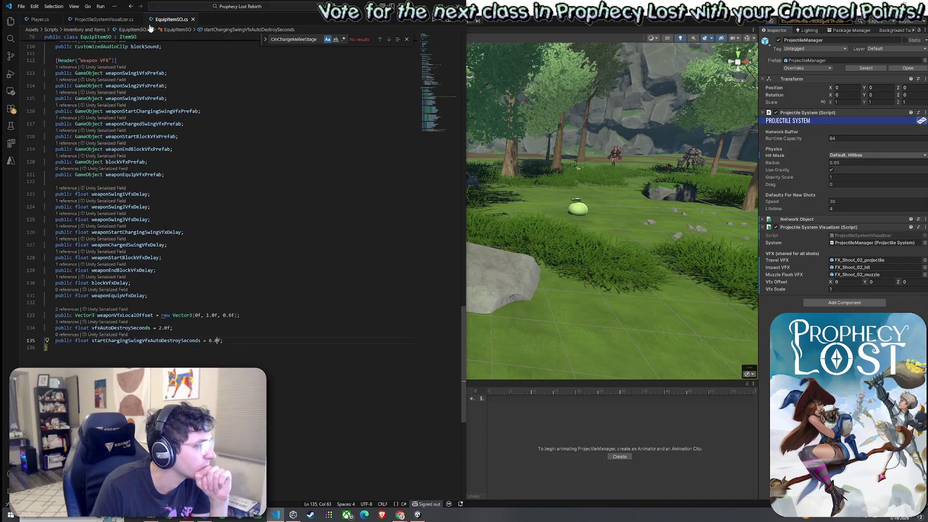
scroll(145, 194, up, 10)
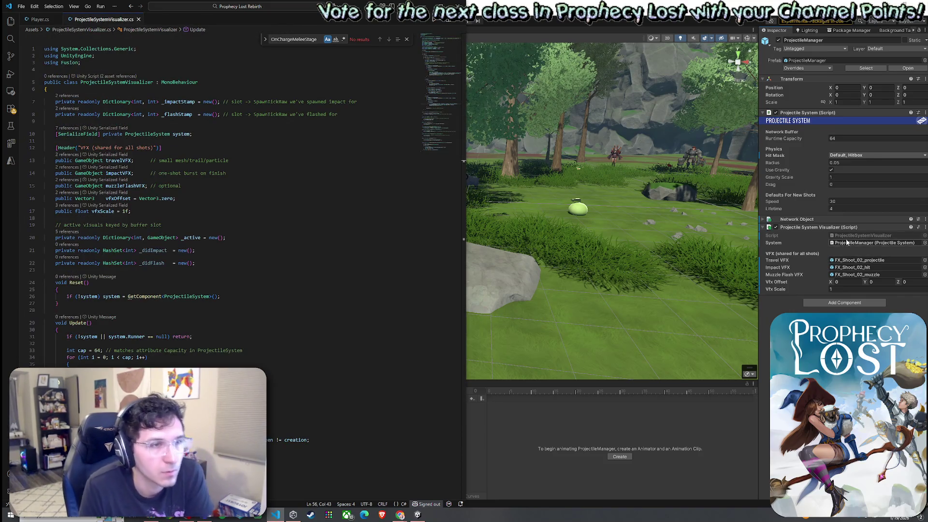
click(849, 261)
double_click(853, 237)
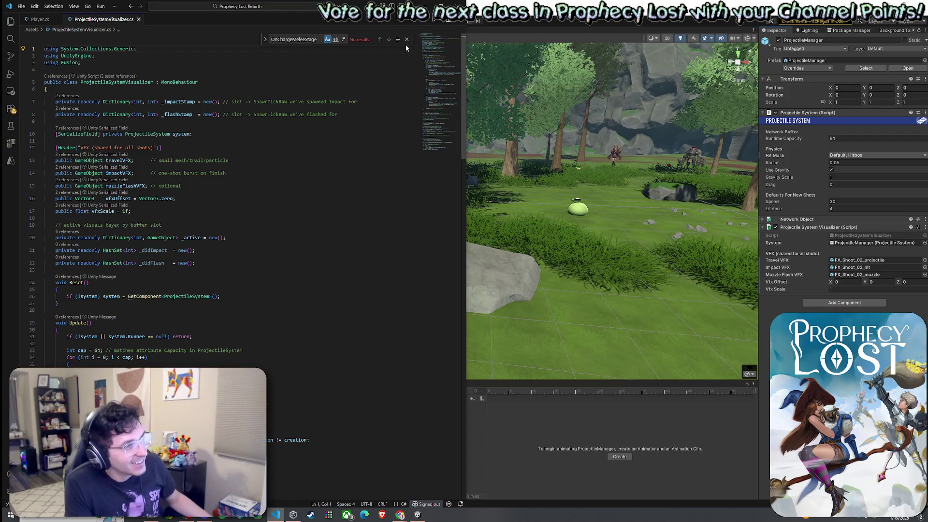
scroll(281, 166, down, 1)
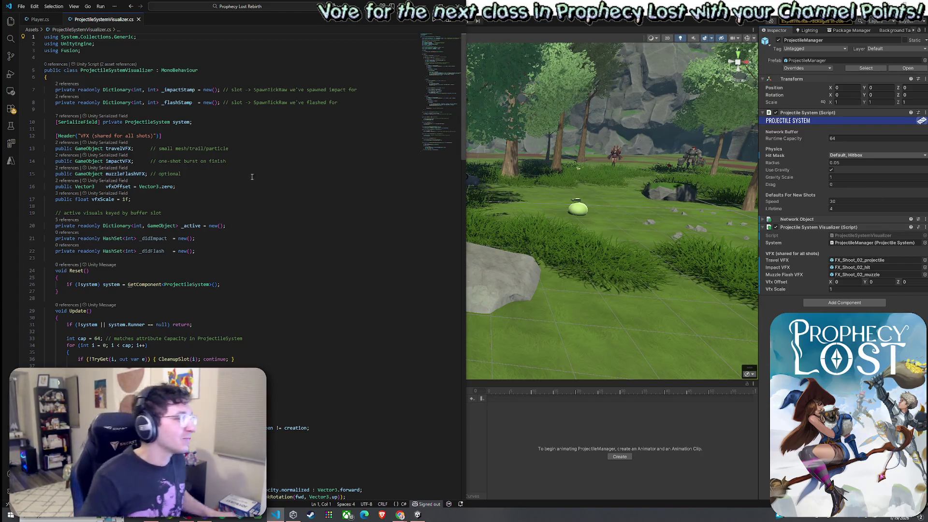
Look over the hash sets and the travelVFX and impactVFX fields in ProjectileSystemVisualizer.cs
click(236, 258)
click(259, 161)
click(259, 148)
scroll(257, 221, down, 2)
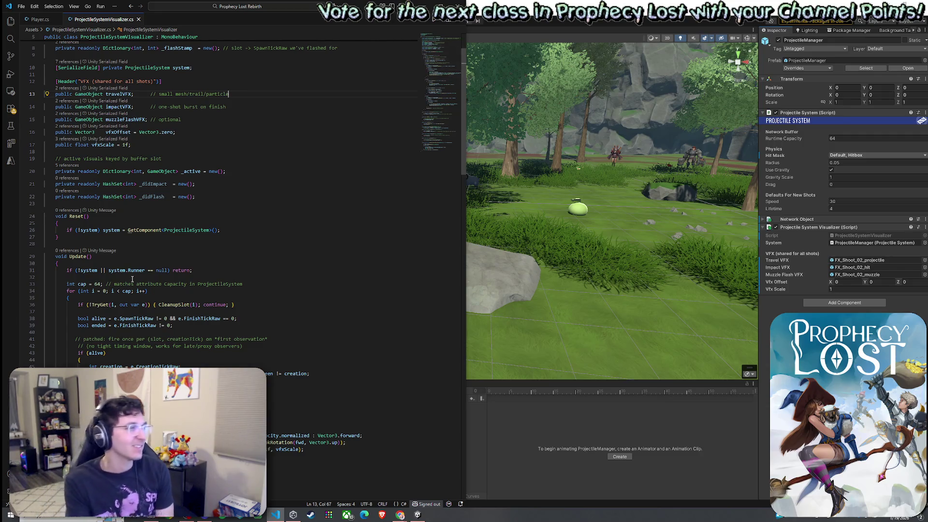
click(21, 6)
key(Escape)
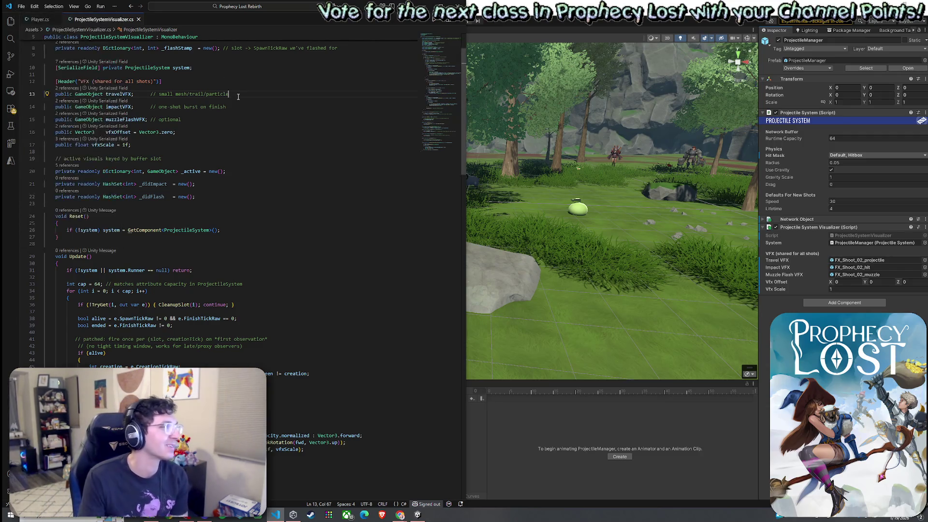
scroll(187, 222, up, 2)
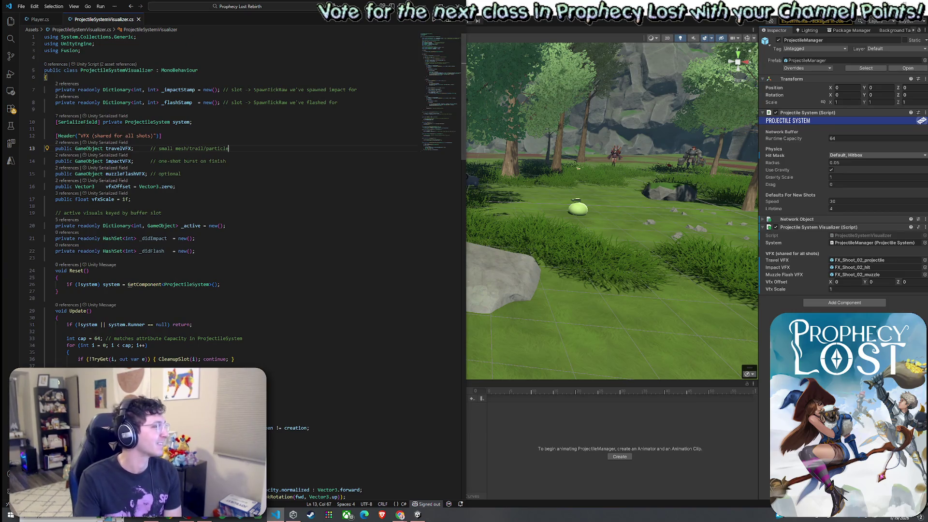
Go over _active, _didImpact, vfxOffset, muzzleFlashVFX and travelVFX, scroll into Update(), then return to Unity
click(236, 224)
click(243, 241)
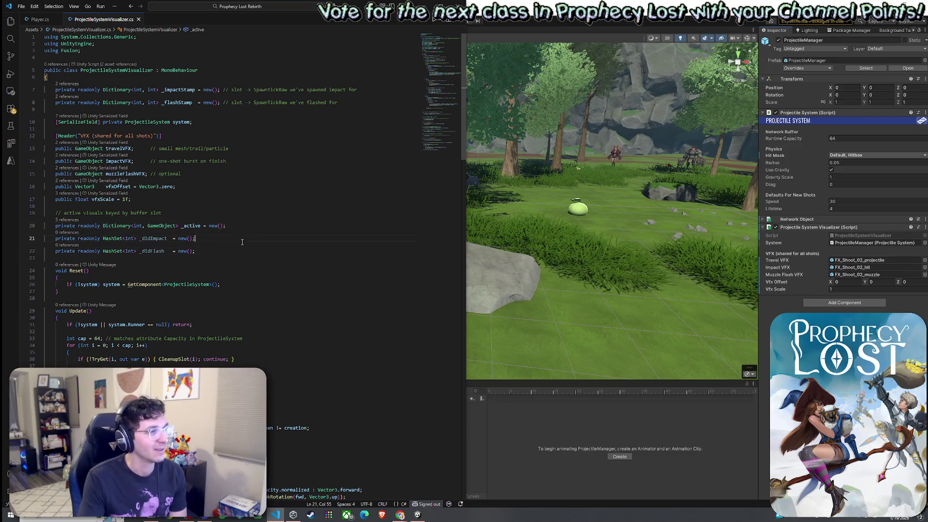
click(221, 189)
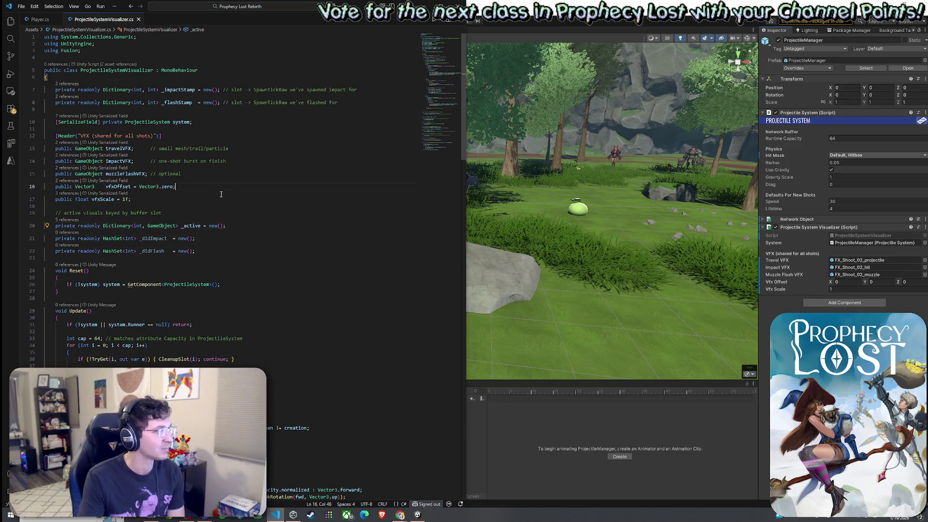
click(242, 173)
click(252, 153)
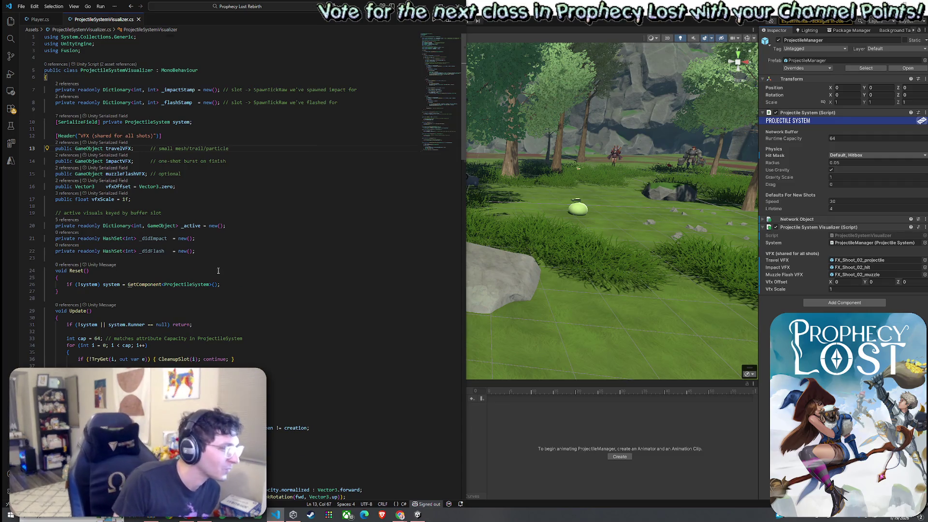
scroll(218, 271, down, 4)
scroll(198, 301, down, 5)
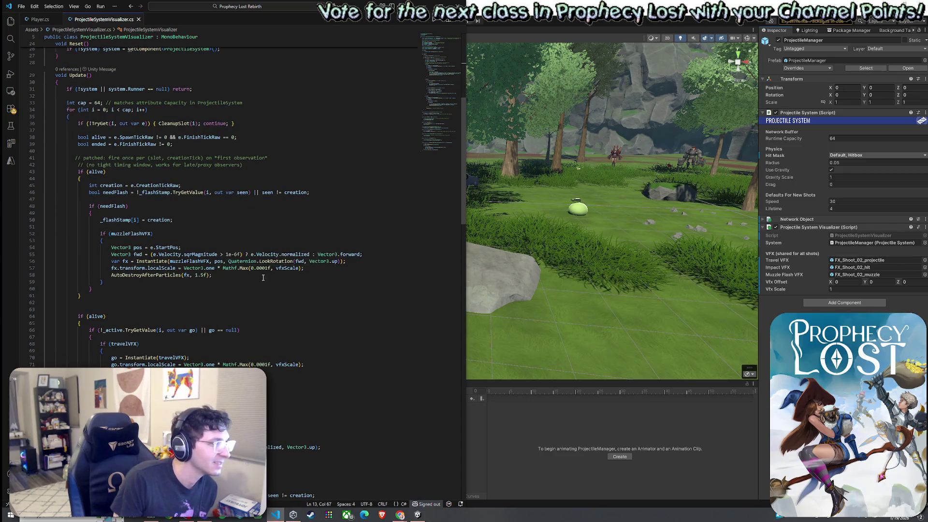
click(694, 355)
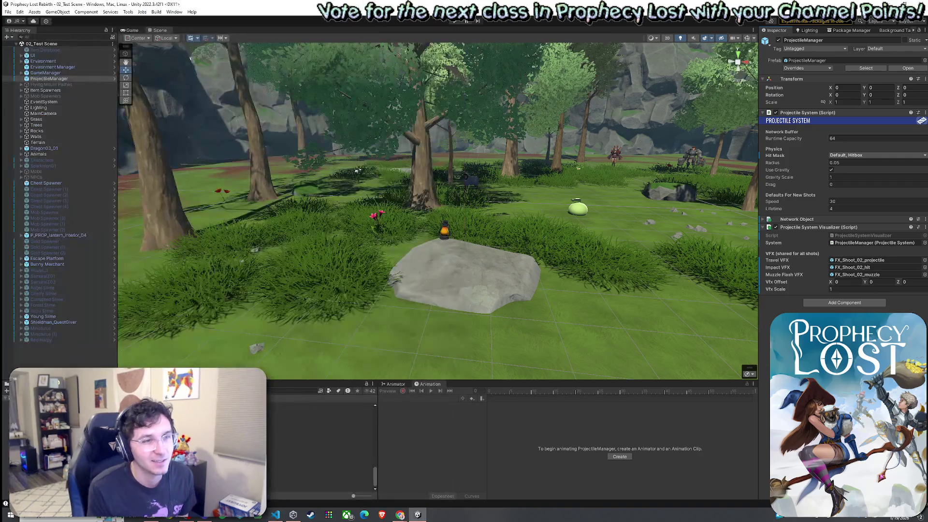
Open the FX_Shoot_02_hit prefab and replay its impact effect preview twice
click(849, 268)
click(319, 429)
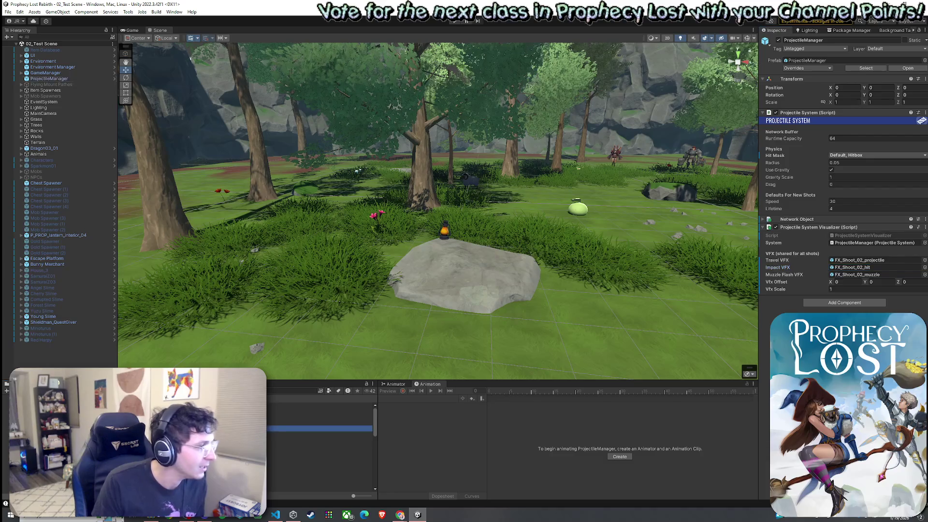
double_click(860, 267)
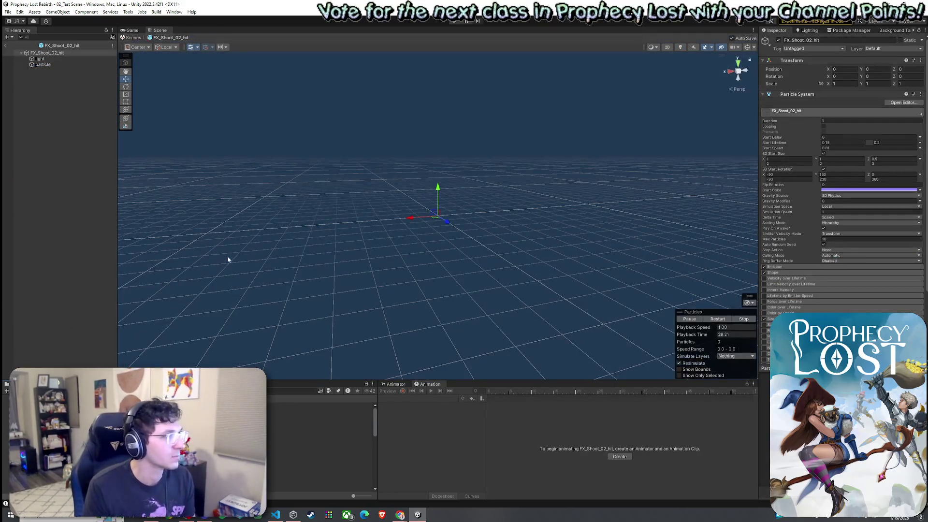
click(712, 320)
click(711, 320)
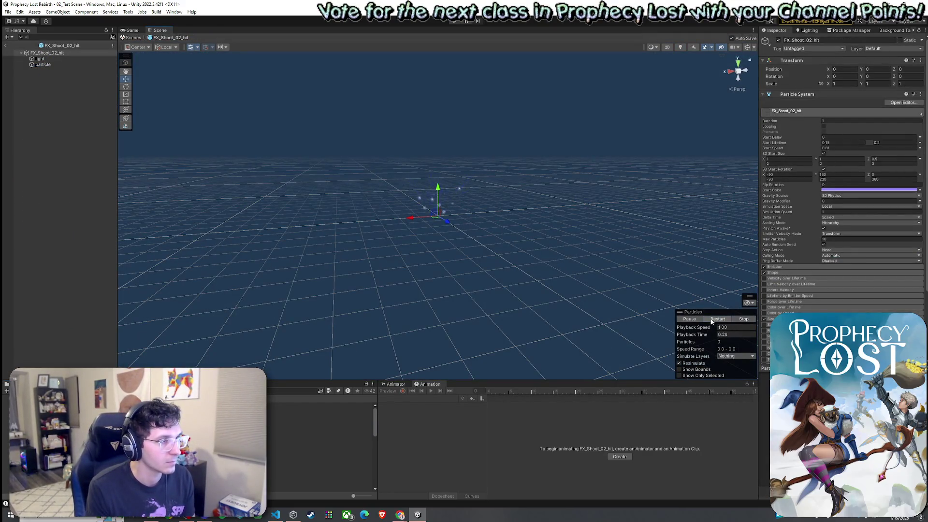
Return to 02_Test Scene and reopen ProjectileSystemVisualizer.cs from ProjectileManager's Script field
click(5, 46)
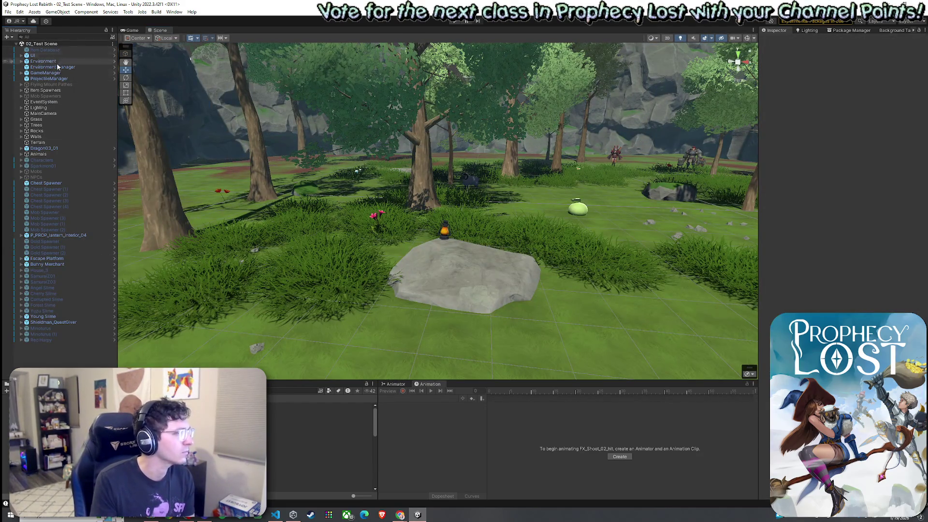
click(49, 78)
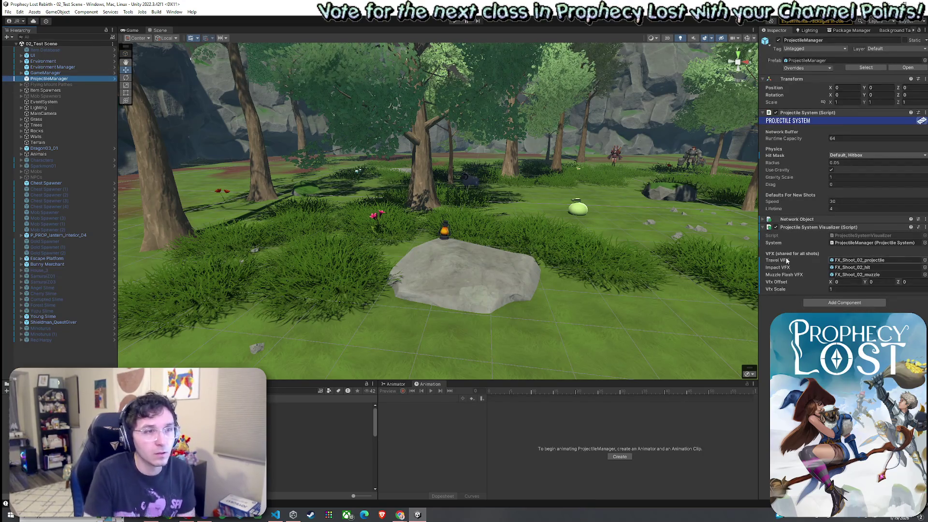
click(875, 244)
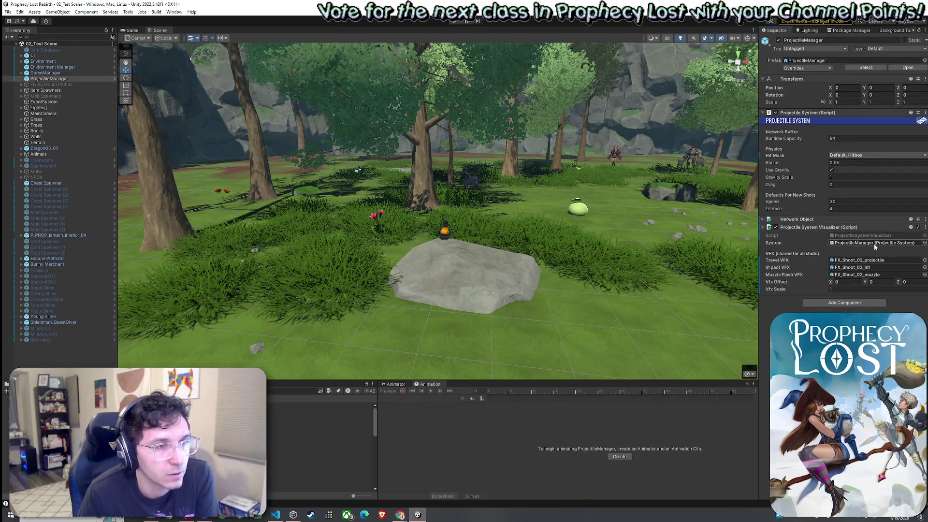
double_click(870, 237)
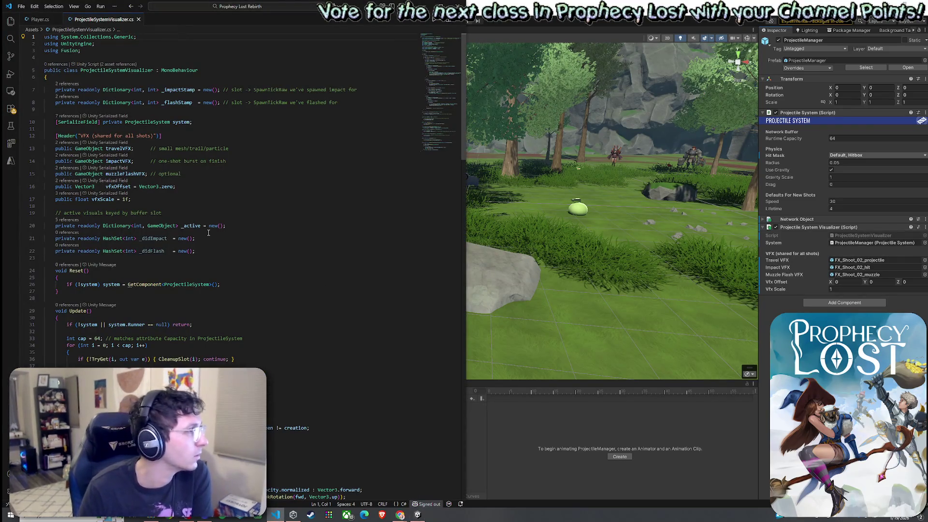
Reveal ProjectileSystemVisualizer.cs in the VS Code explorer and in the system file browser
click(125, 136)
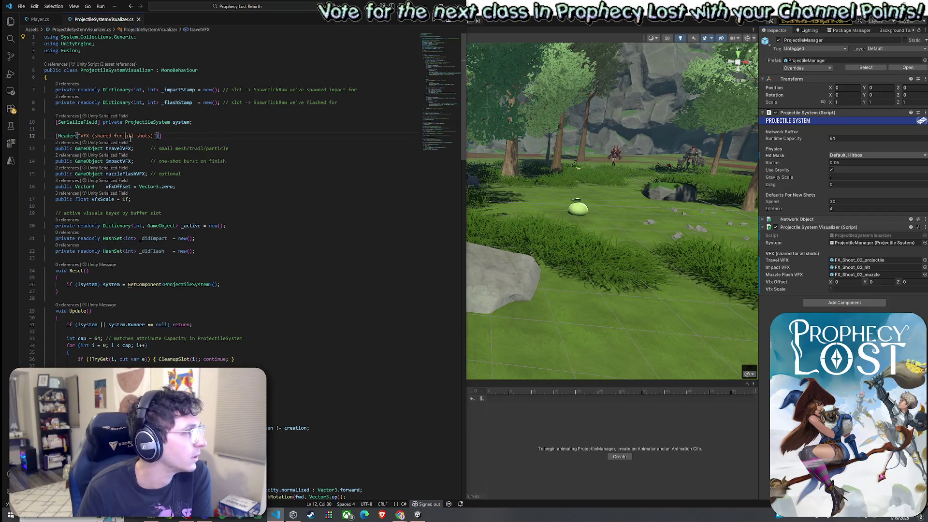
right_click(107, 24)
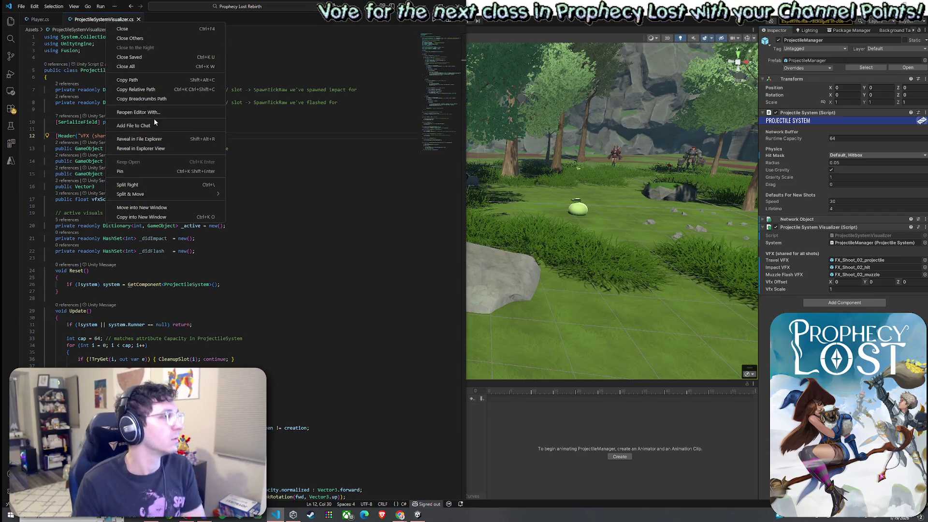
click(155, 148)
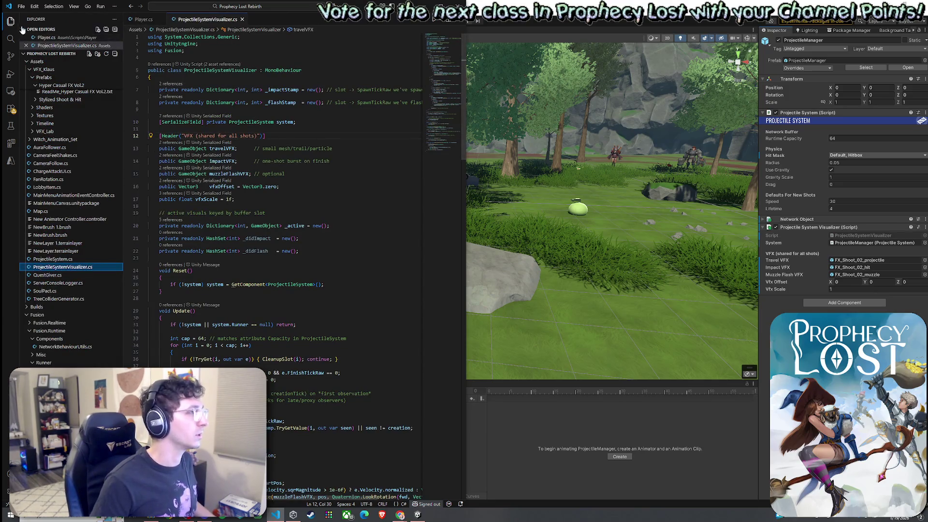
key(ctrl+b)
right_click(112, 19)
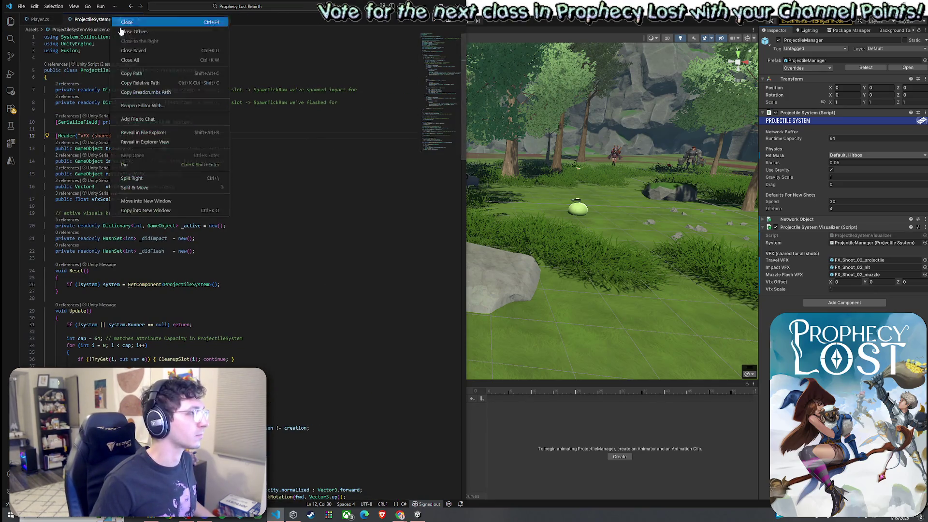
click(144, 132)
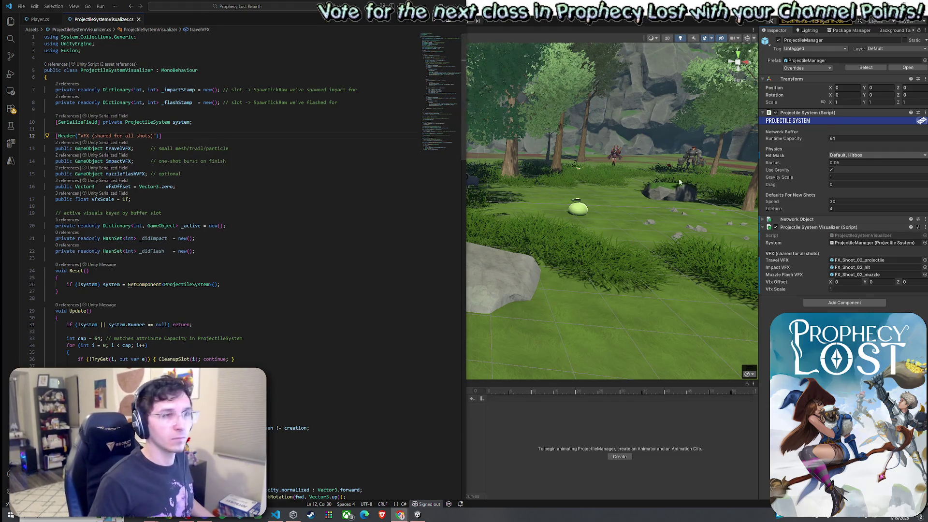
Open ProjectileSystem.cs from the Projectile System component menu, then switch to Player.cs
right_click(804, 113)
click(826, 204)
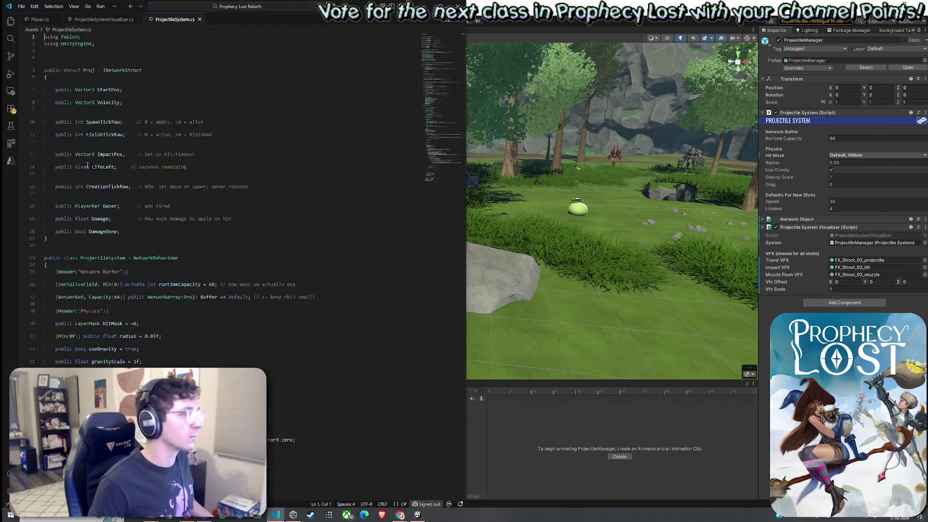
right_click(176, 20)
click(208, 140)
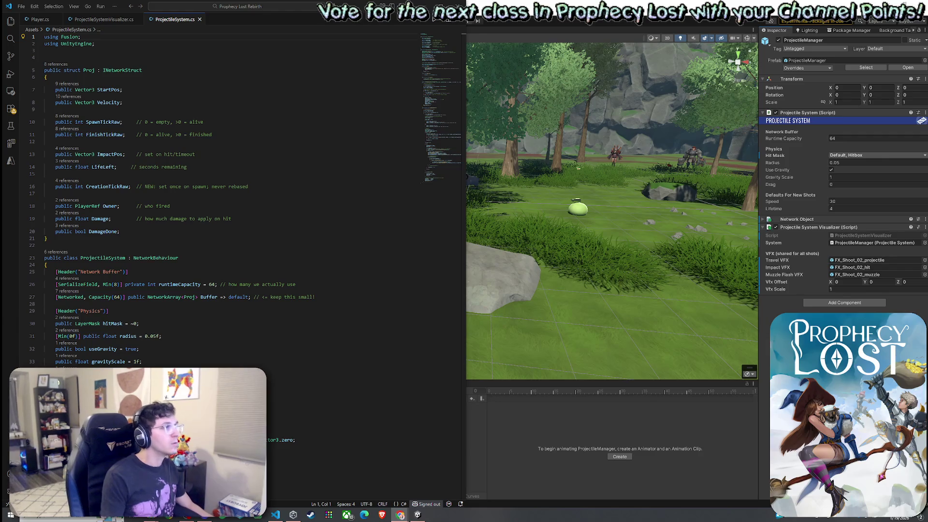
click(40, 19)
click(51, 30)
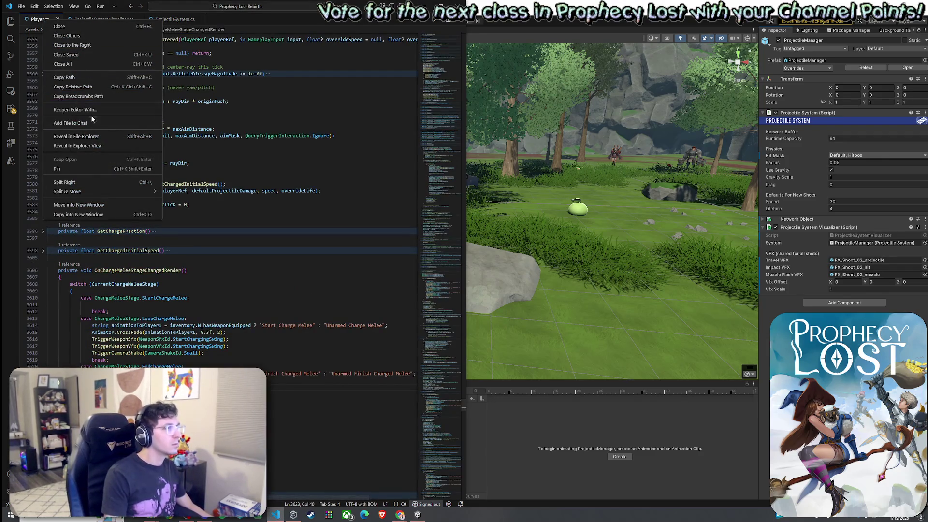
Review Server_FireFromReticleCentered in Player.cs, then Alt-Tab back to the Unity Editor
click(92, 137)
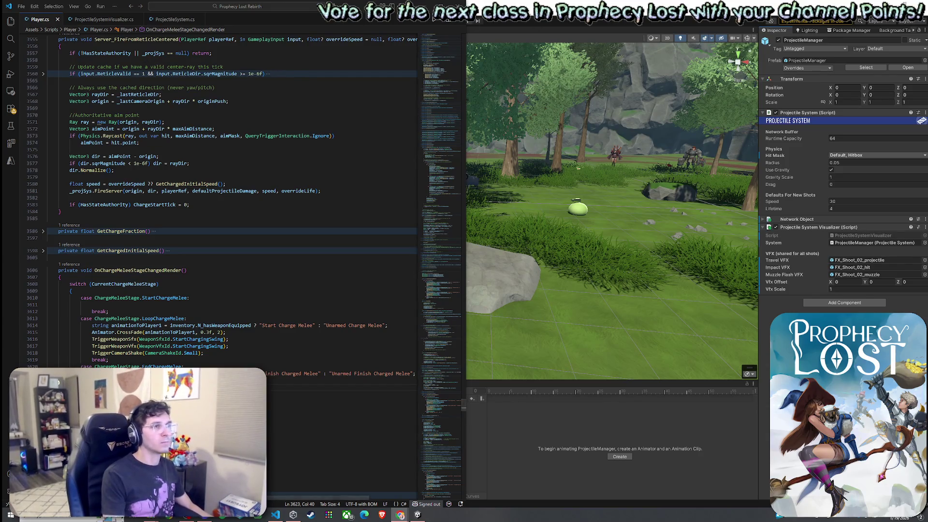
key(alt+Tab)
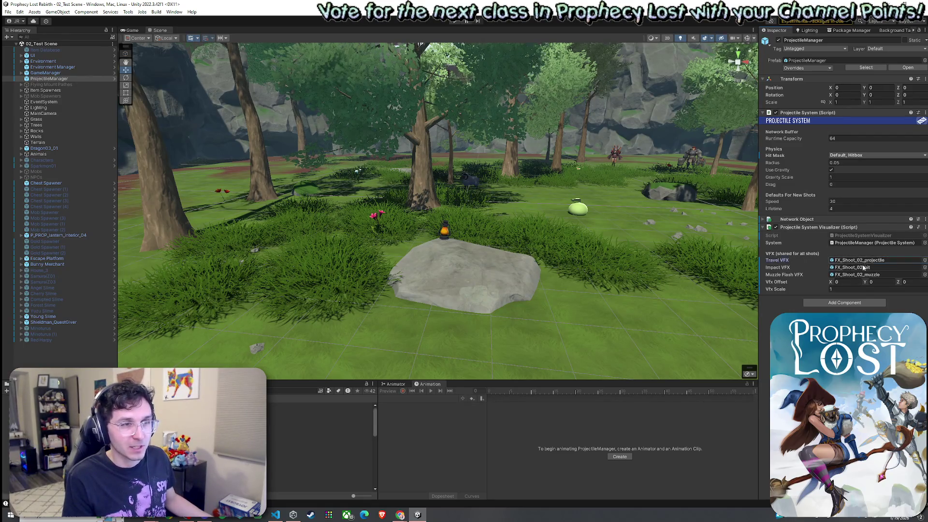
double_click(852, 269)
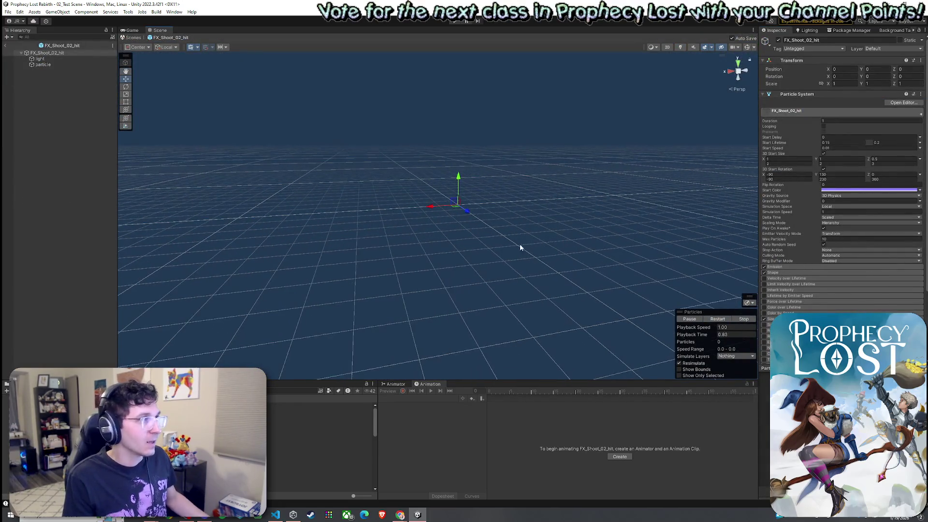
click(6, 45)
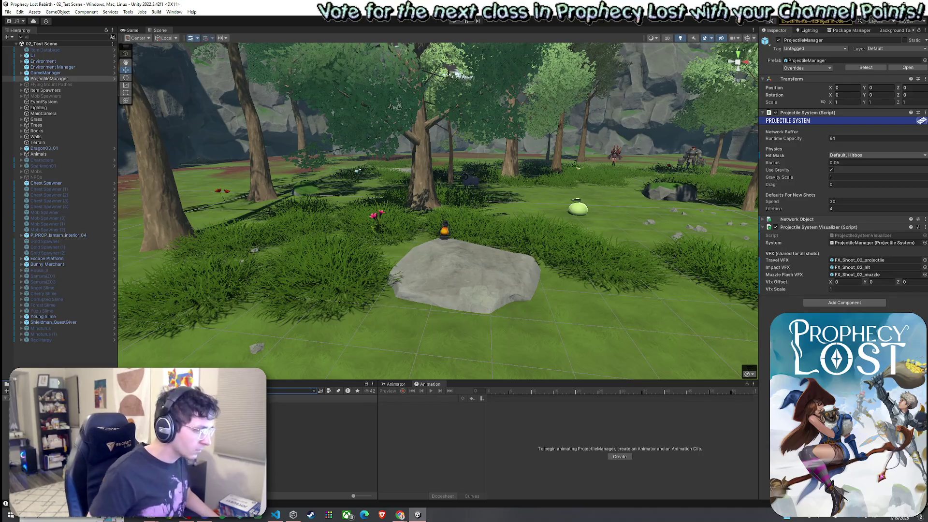
Open the EquipItemSO script asset from the Project window in VS Code
double_click(300, 405)
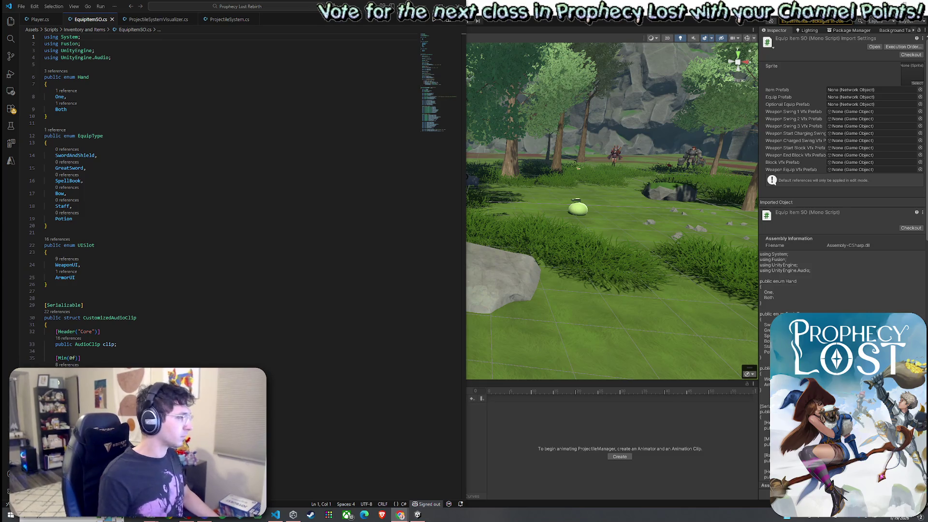
Compare ProjectileSystemVisualizer.cs and ProjectileSystem.cs, then reselect ProjectileManager in Unity's Hierarchy
click(175, 19)
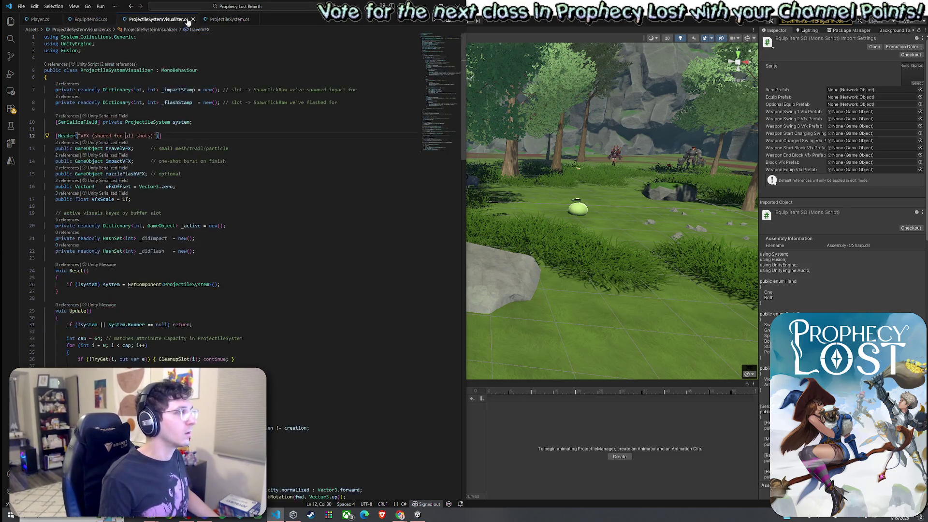
click(239, 20)
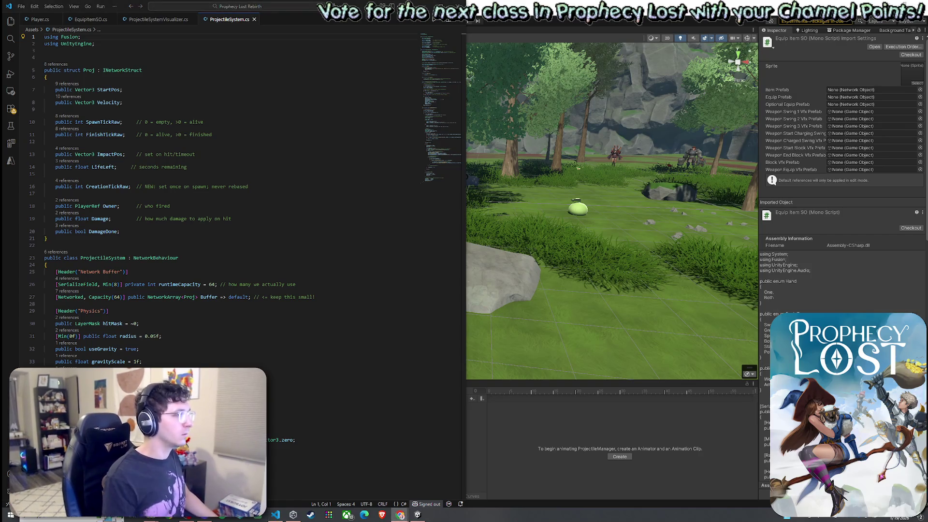
click(159, 19)
key(alt+Tab)
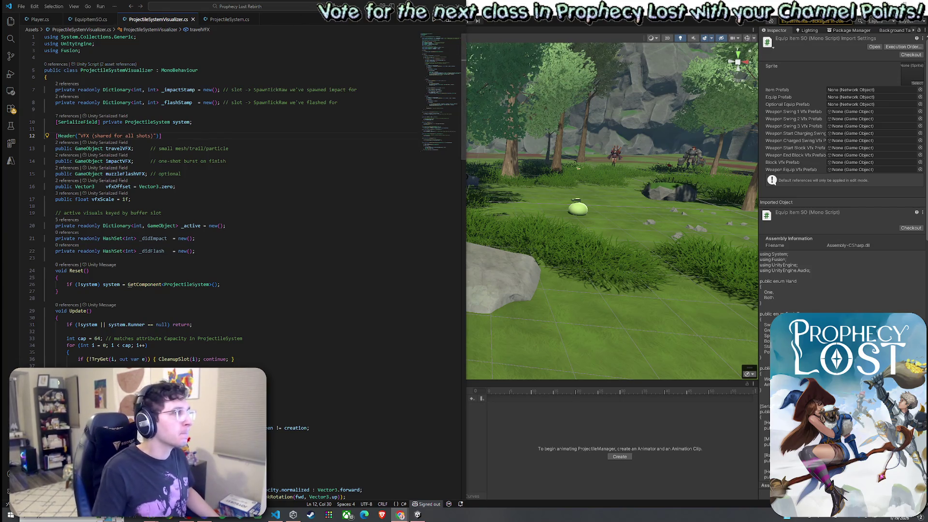
key(alt+Tab)
click(64, 78)
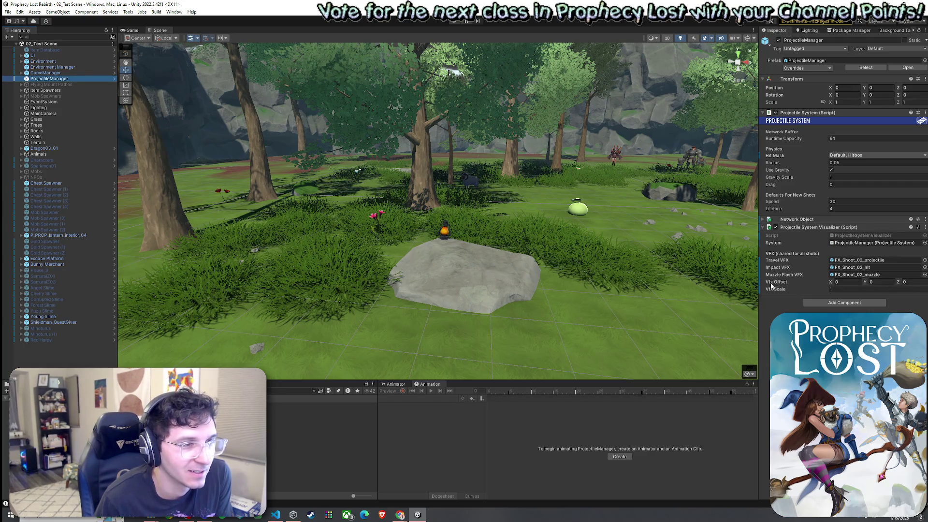
click(871, 282)
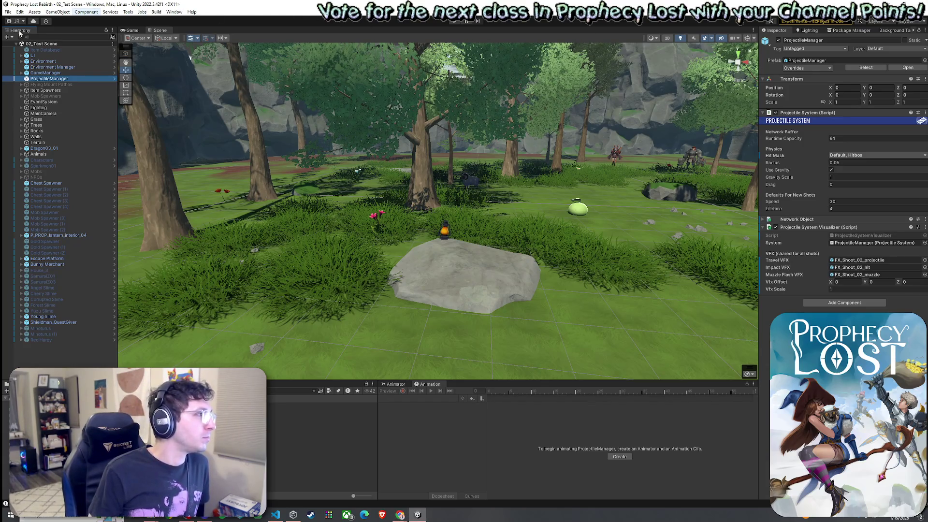
click(18, 12)
click(137, 20)
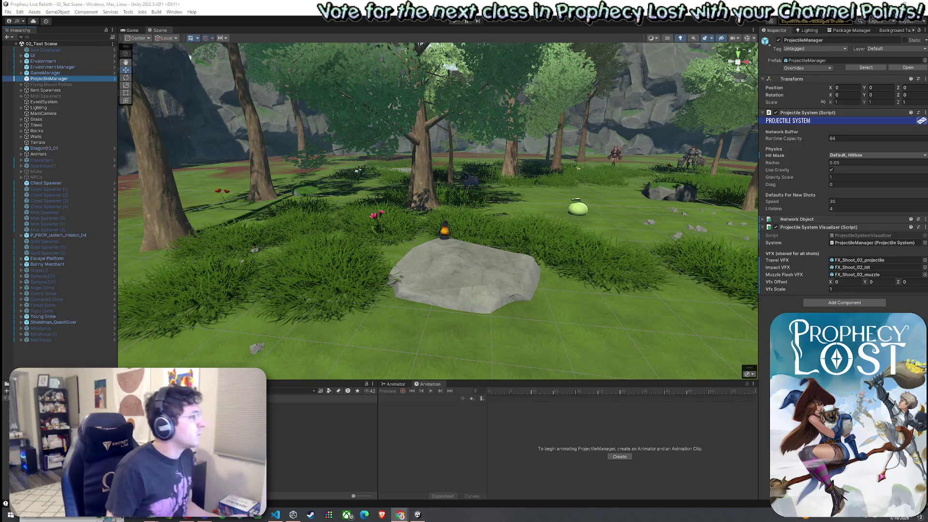
click(288, 392)
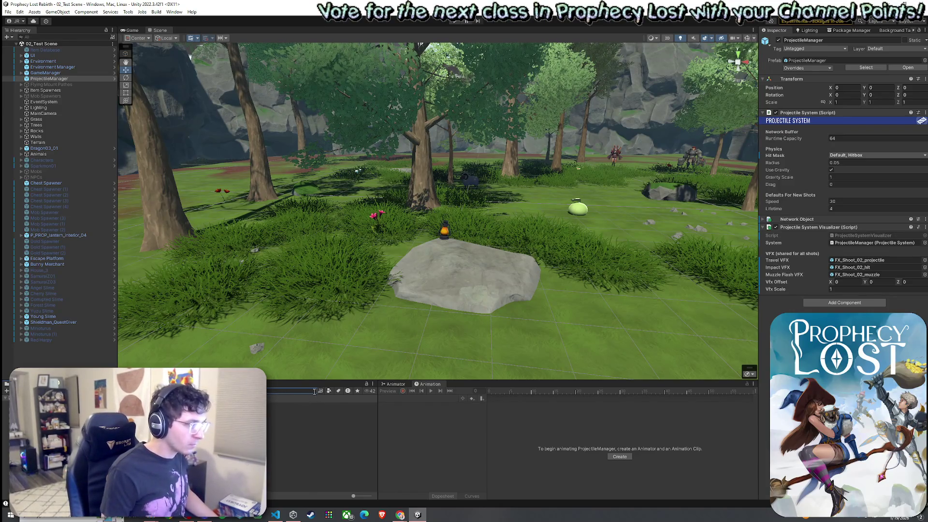
scroll(322, 436, down, 2)
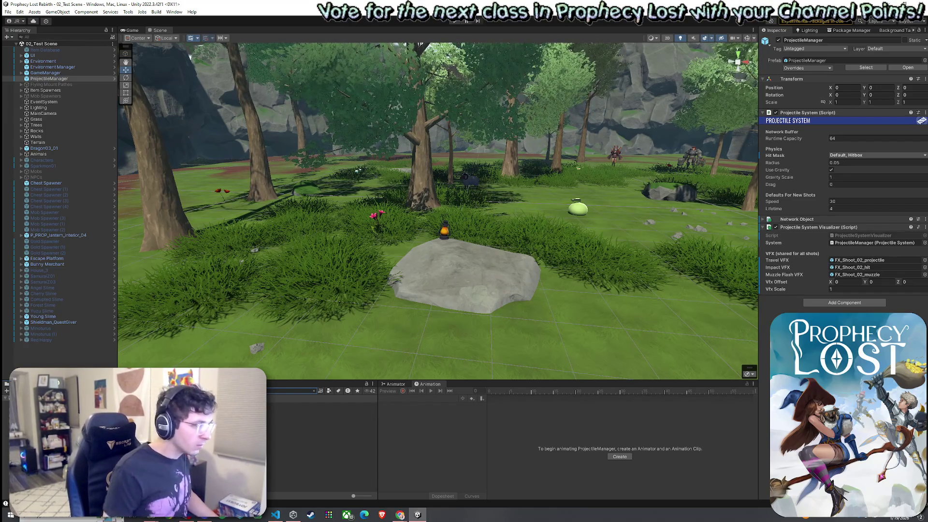
click(290, 406)
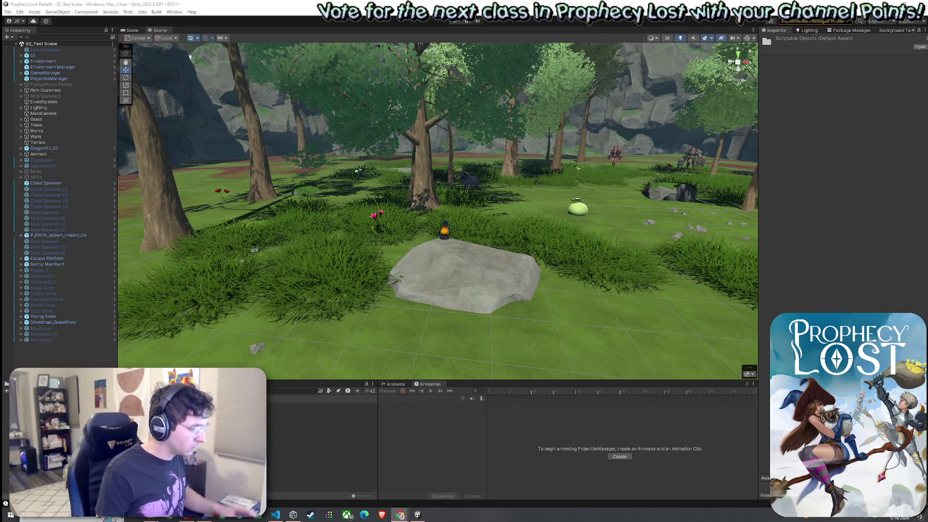
Create a new C# Script in the ScriptableObjects folder via the Create context menu
right_click(134, 430)
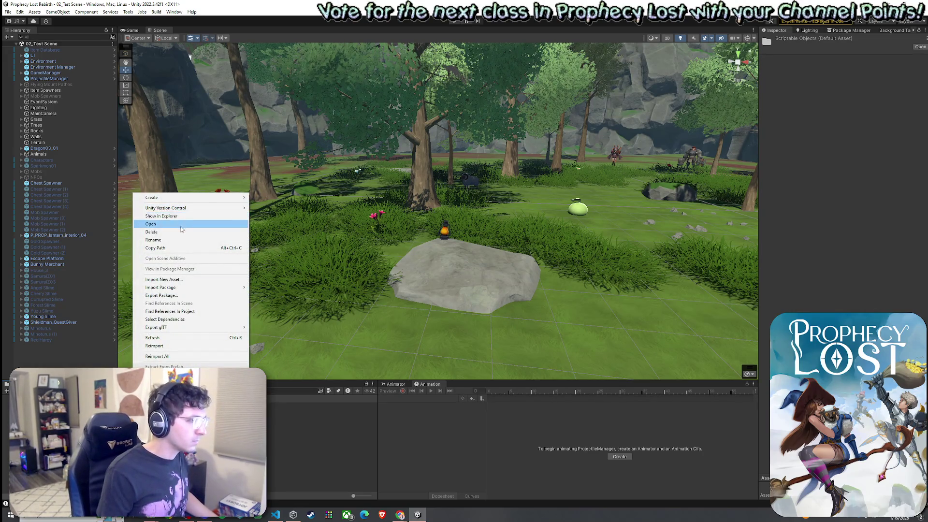
mouse_move(189, 198)
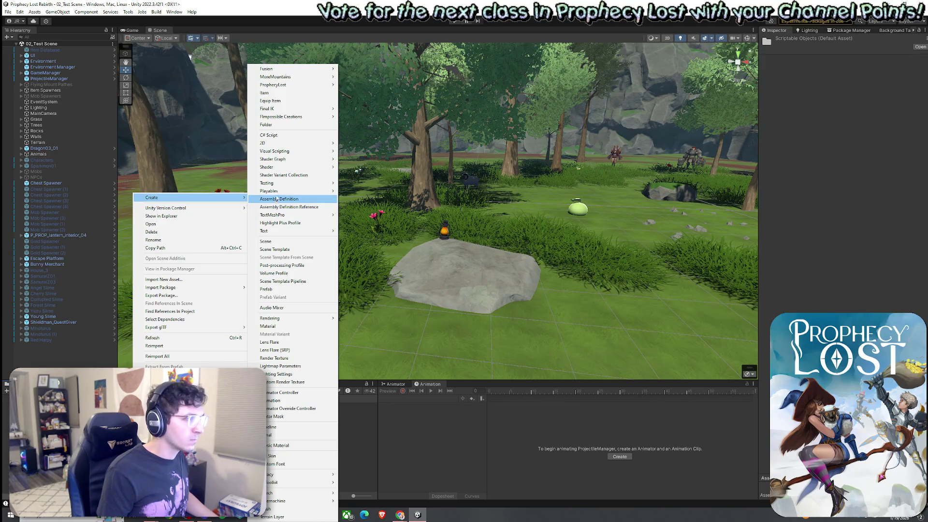
mouse_move(284, 145)
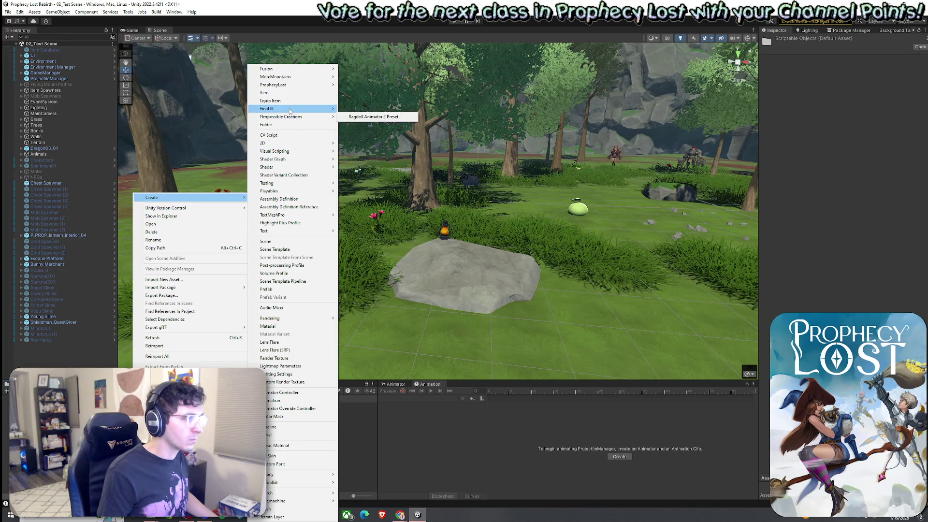
mouse_move(295, 85)
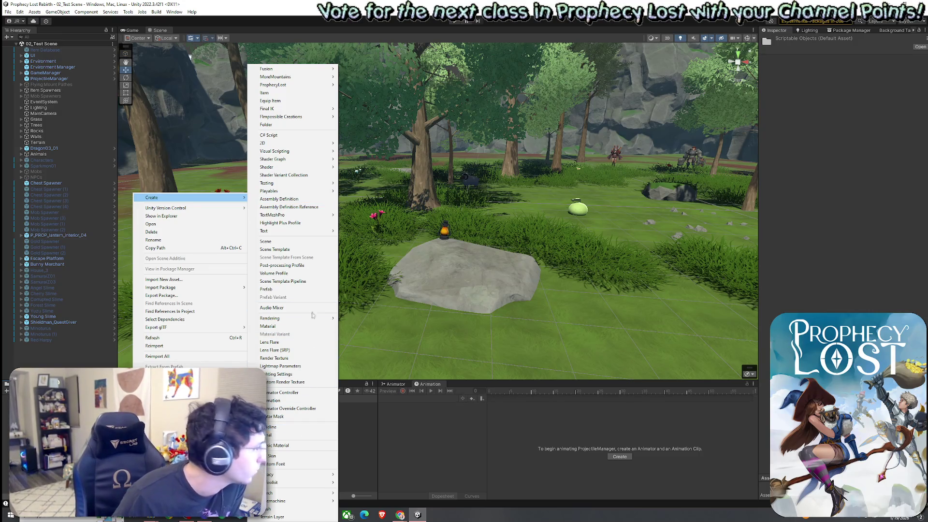
mouse_move(321, 146)
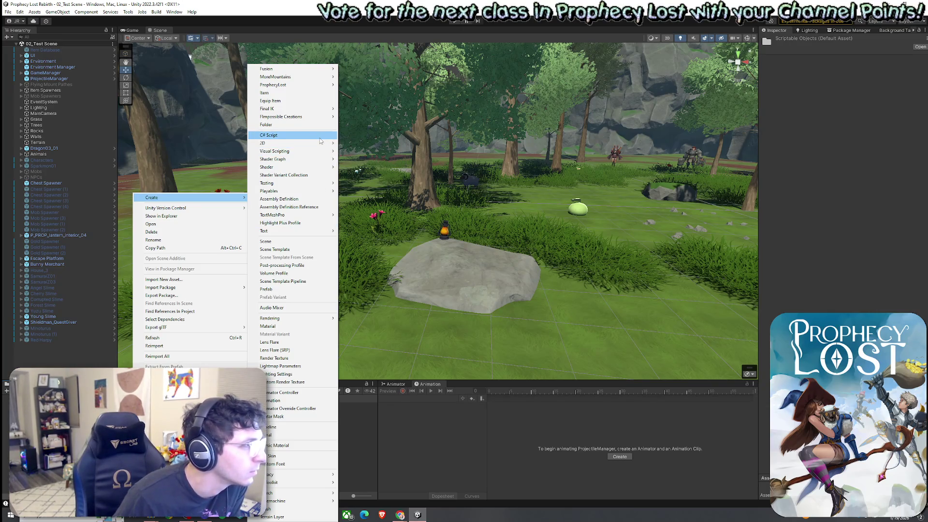
click(320, 138)
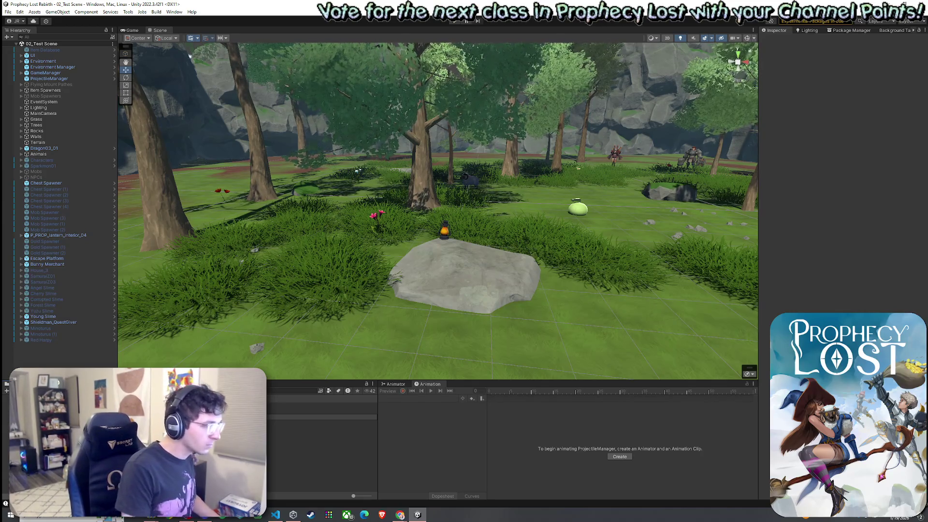
Replace the new script's contents with the pasted ProjectileType ScriptableObject class
click(319, 417)
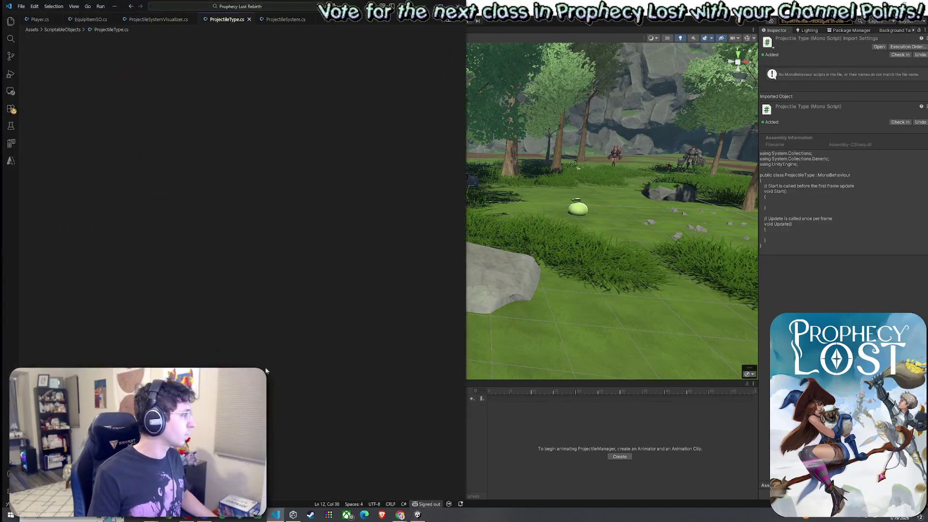
key(ctrl+a)
text(using UnityEngine;  [CreateAssetMenu(menuName = "Projectiles/Projectile Type")] public class ProjectileType : ScriptableObject {     [Header("Identity (must be unique)")]     public int typeId = 1;      [Header("Physics")]     [Min(0f)] public float initialSpeed = 30f;     [Min(0.01f)] public float lifetime = 4f;     [Min(0f)] public float radius = 0.05f;     public bool useGravity = true;     public float gravityScale = 1f;     [Min(0f)] public float drag = 0f;      [Header("VFX")]     public GameObject travelVFX;     public GameObject impactVFX;     public GameObject muzzleFlashVFX;      [Header("VFX Placement")]     public Vector3 vfxOffset = Vector3.zero;     [Min(0.001f)] public float vfxScale = 1f; })
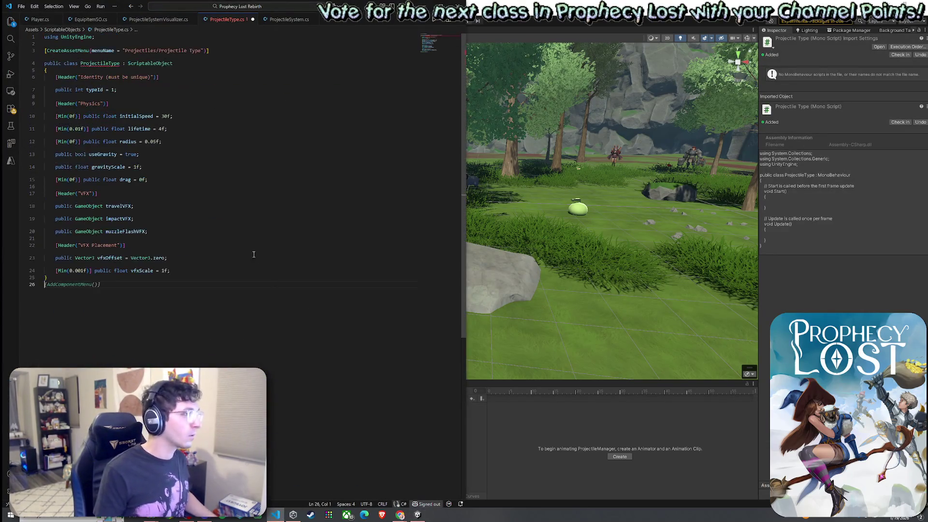
mouse_move(104, 63)
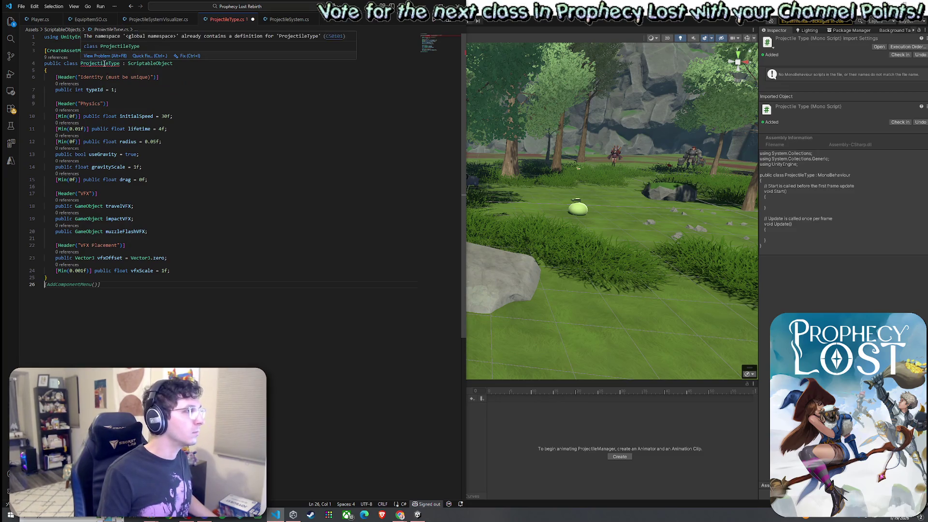
click(141, 77)
click(123, 64)
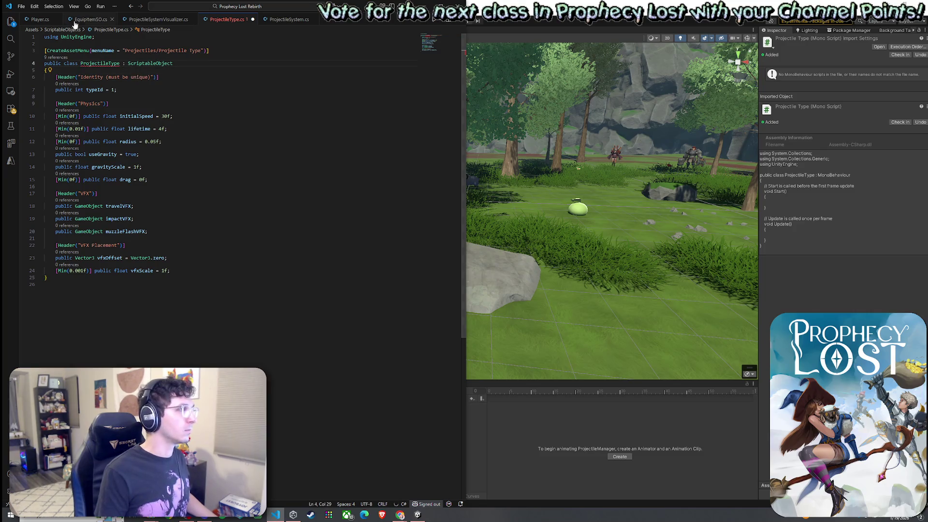
Search Player.cs for 'ProjectileType' to find where it is used
click(40, 20)
key(ctrl+f)
text(Pojre)
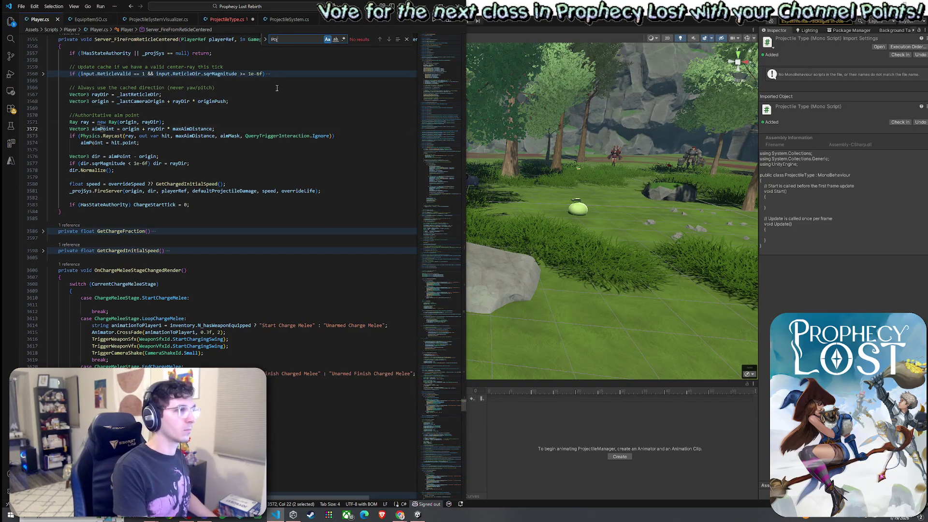
key(BackSpace)
text(rojectileType)
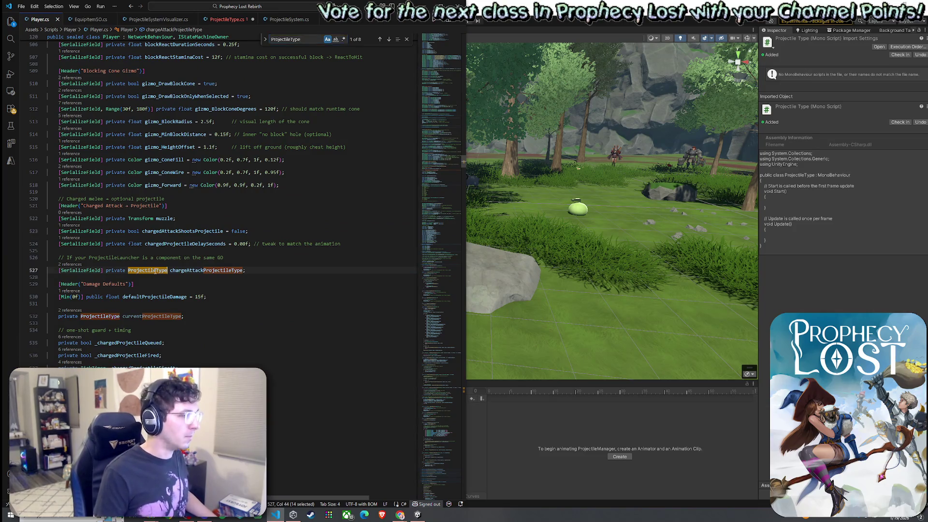
Rename the old ProjectileType enum in ProjectileLauncher.cs to ProjectileTypeOld everywhere
ctrl+click(147, 271)
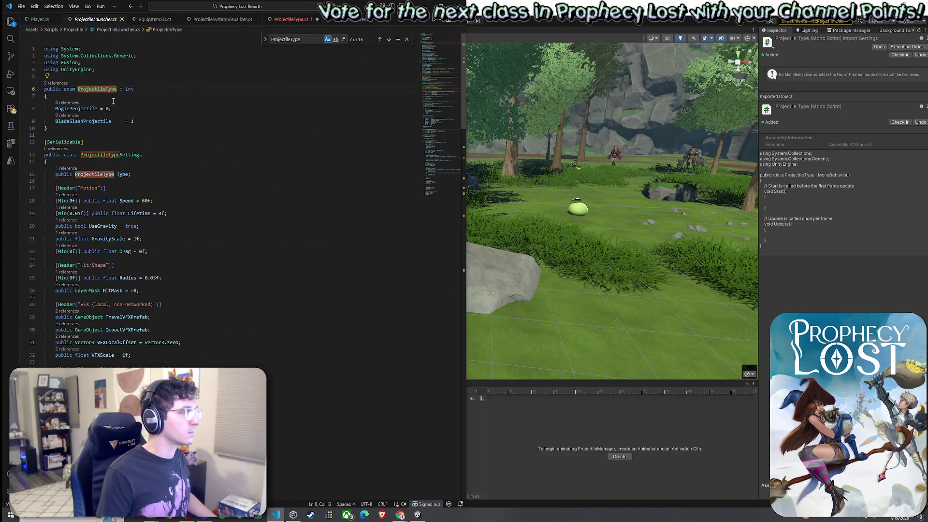
click(77, 108)
click(92, 122)
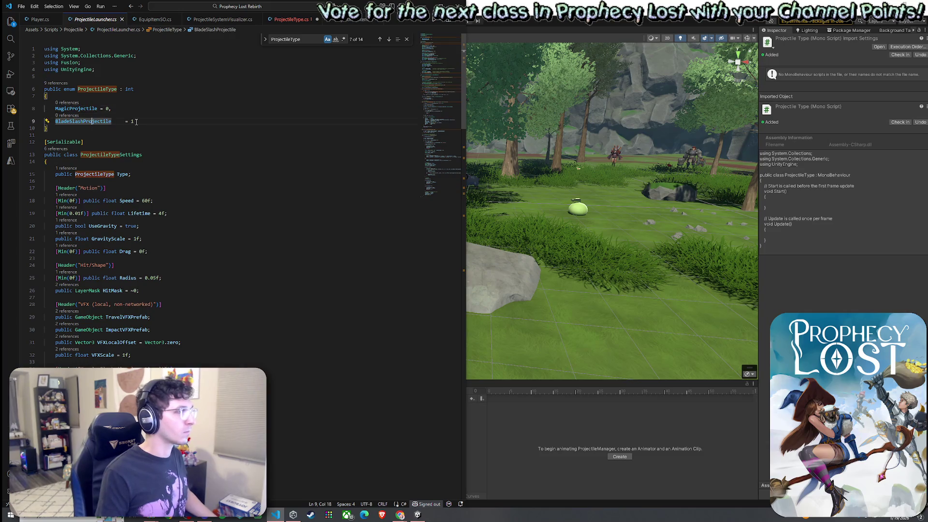
scroll(144, 218, down, 10)
scroll(124, 174, up, 10)
double_click(115, 90)
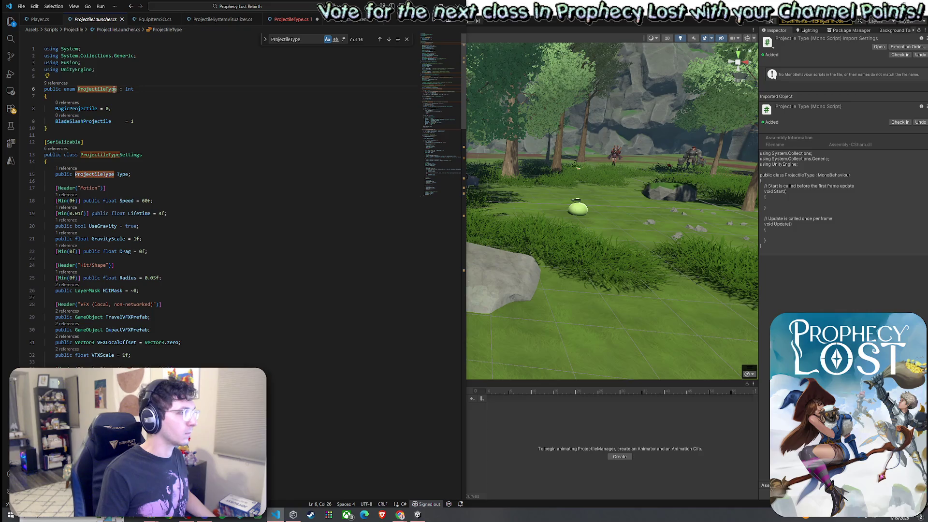
right_click(116, 91)
click(154, 222)
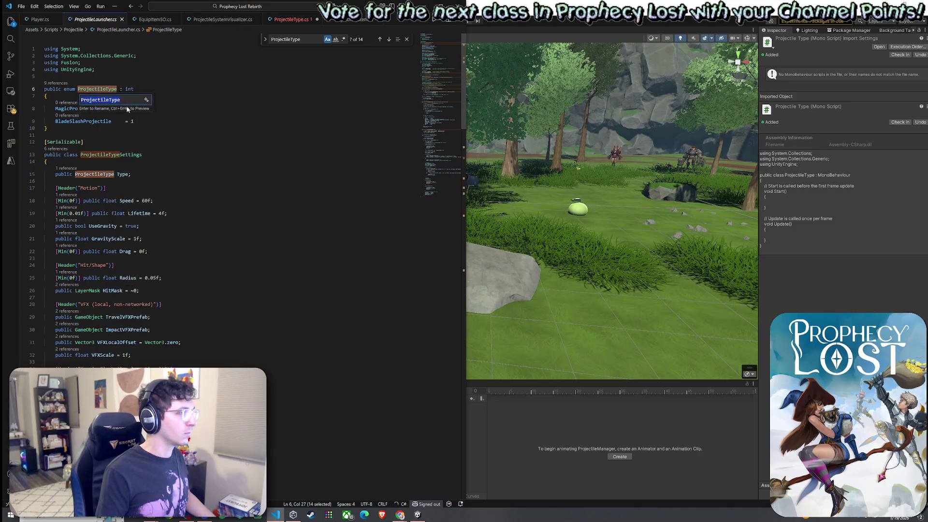
text(Old)
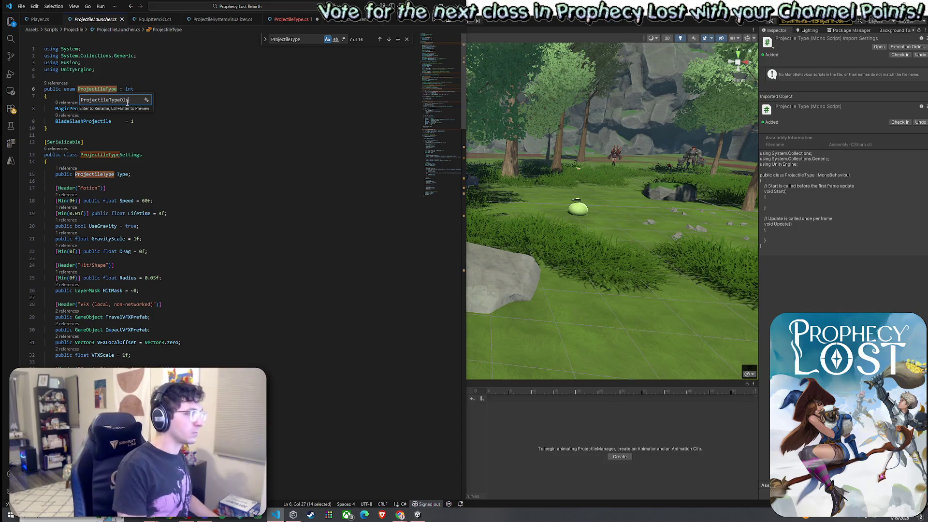
key(Return)
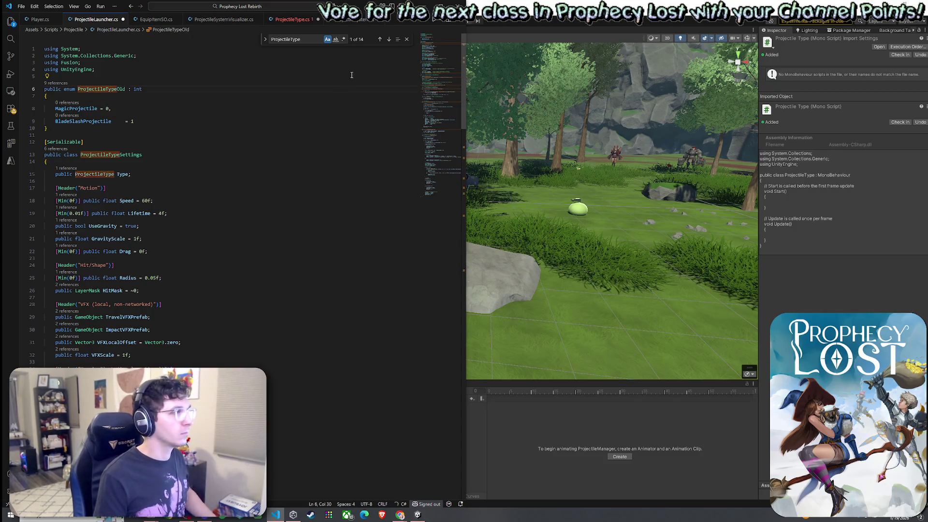
Save all scripts, then review the ProjectileType, Visualizer and ProjectileSystem tabs
click(288, 19)
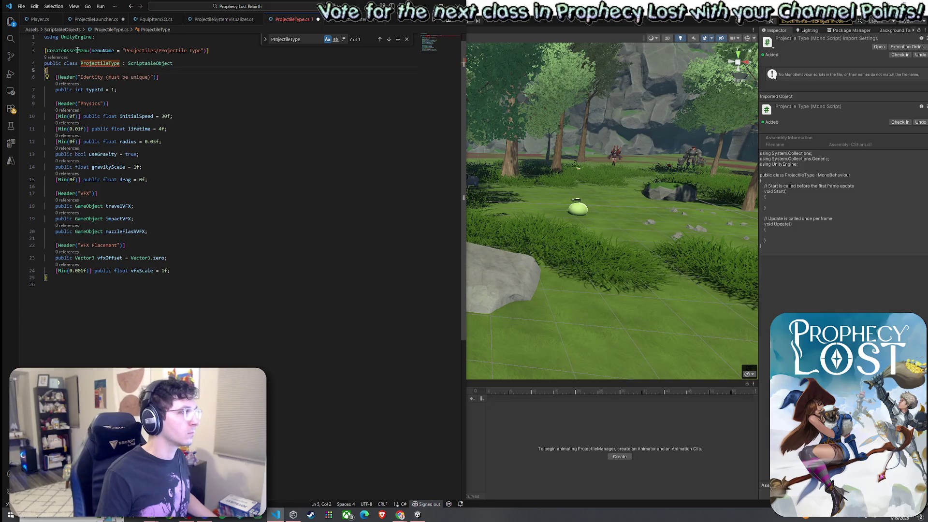
click(21, 6)
click(53, 151)
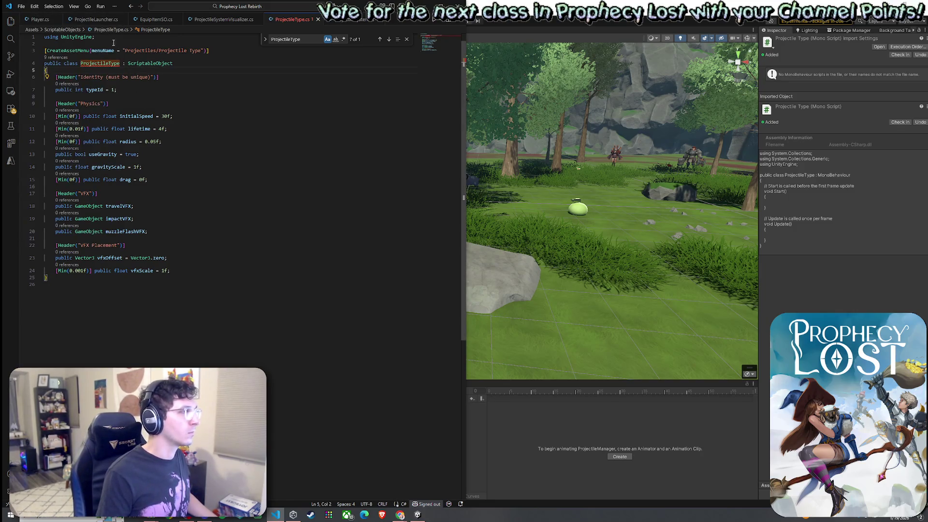
click(106, 64)
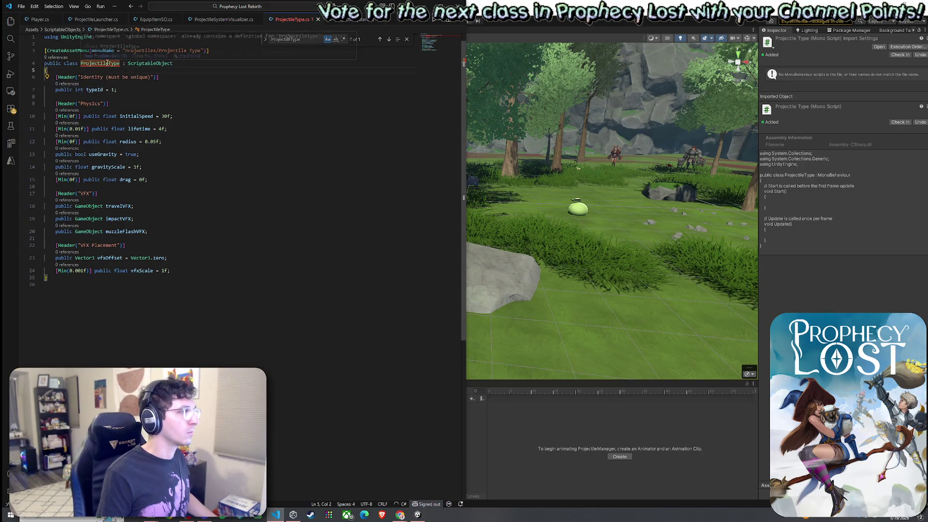
click(223, 19)
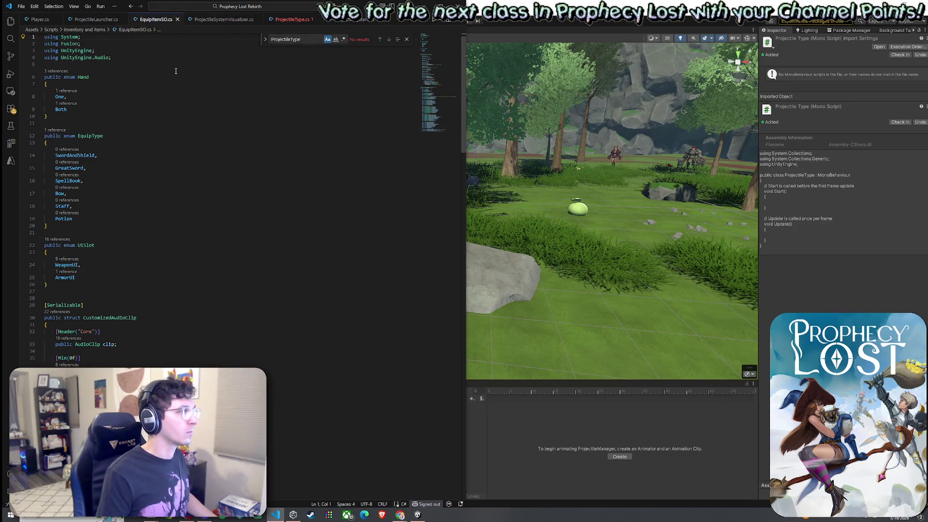
scroll(137, 157, up, 1)
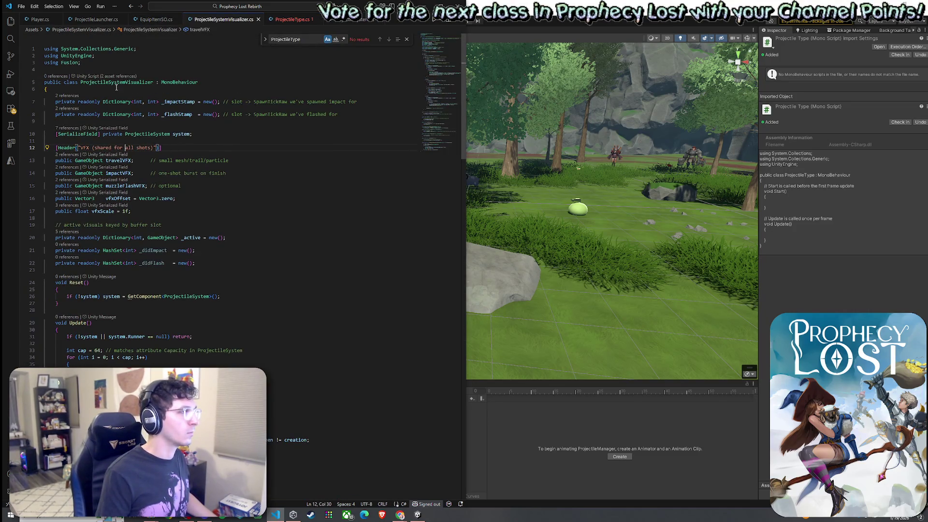
click(349, 20)
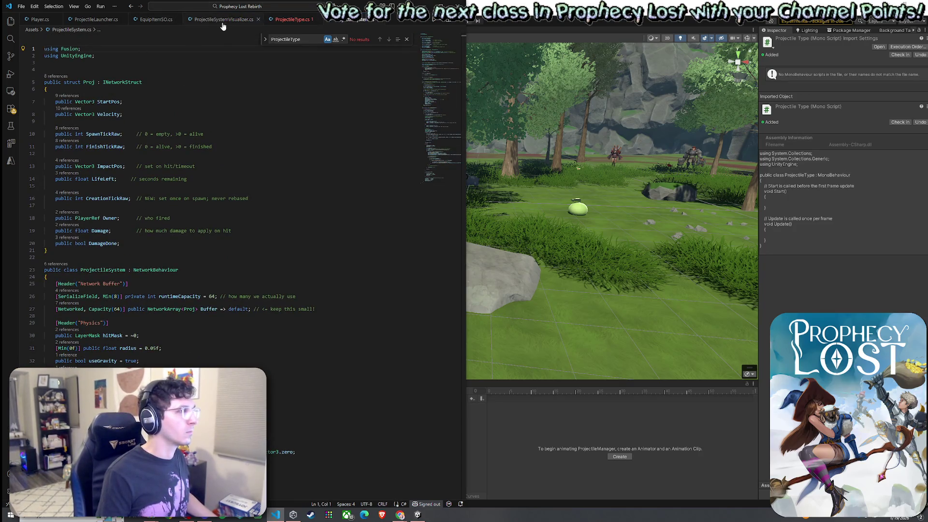
click(292, 20)
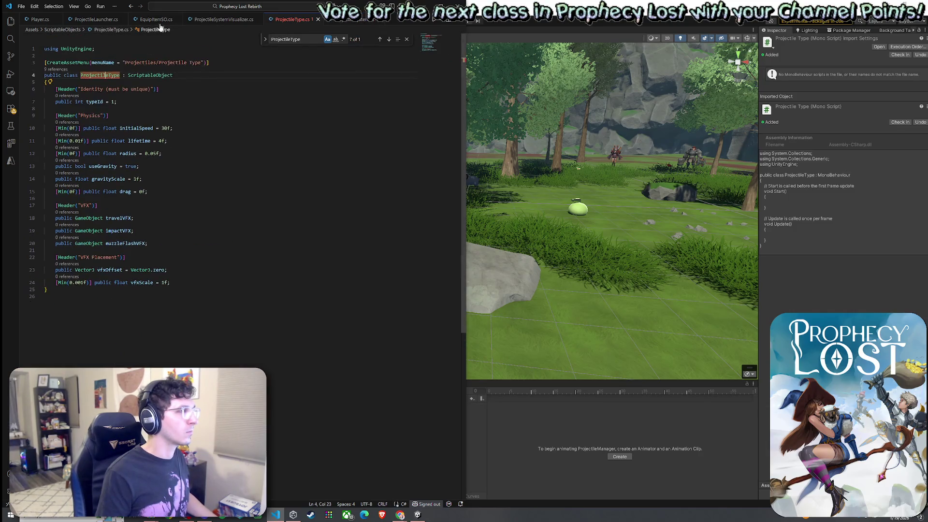
click(97, 20)
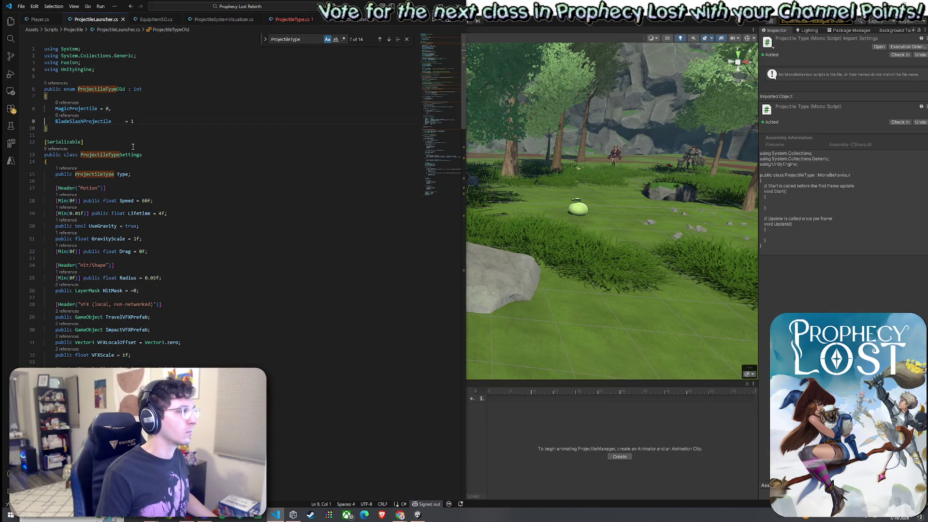
Change the ProjectileType references on lines 15, 55 and 72 to ProjectileTypeOld
click(103, 174)
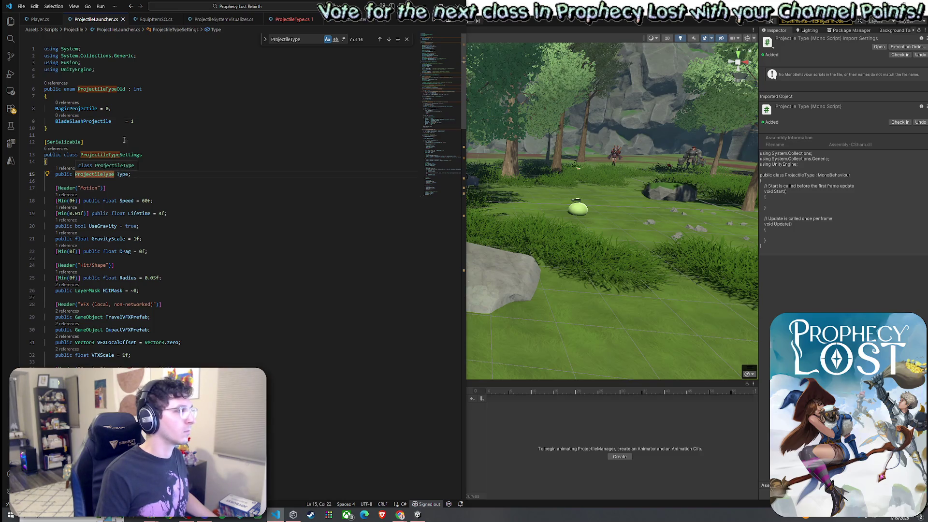
right_click(106, 176)
click(123, 183)
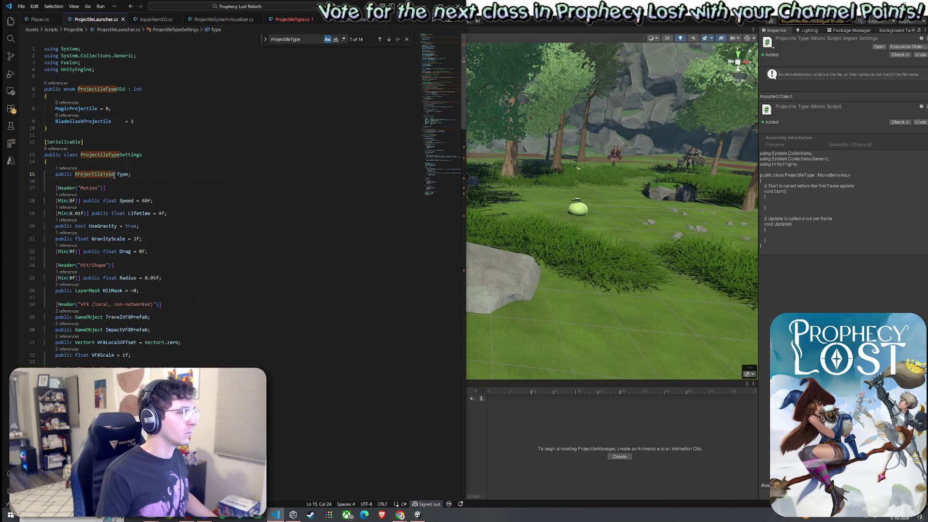
text(Old)
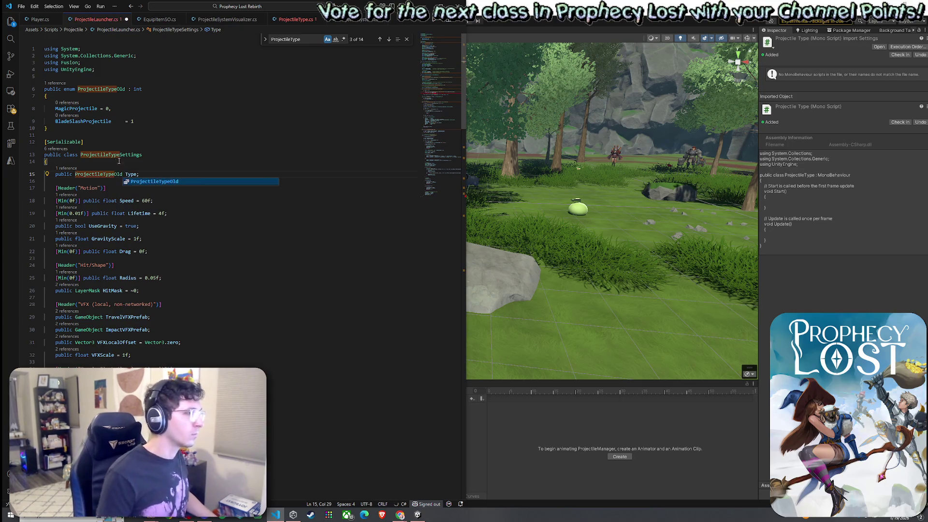
click(99, 174)
scroll(99, 172, down, 10)
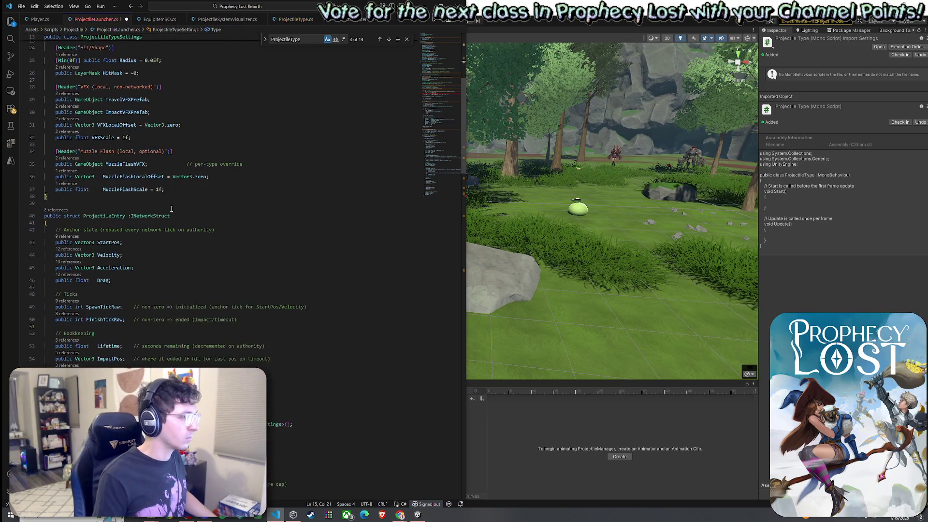
scroll(171, 208, down, 3)
click(116, 263)
text(Old Type; // lookup into settings)
scroll(125, 302, down, 3)
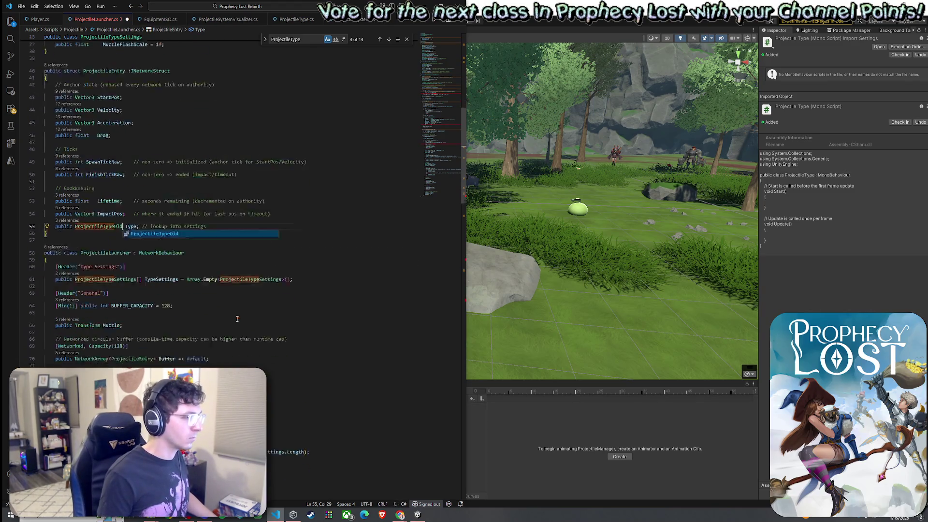
click(148, 308)
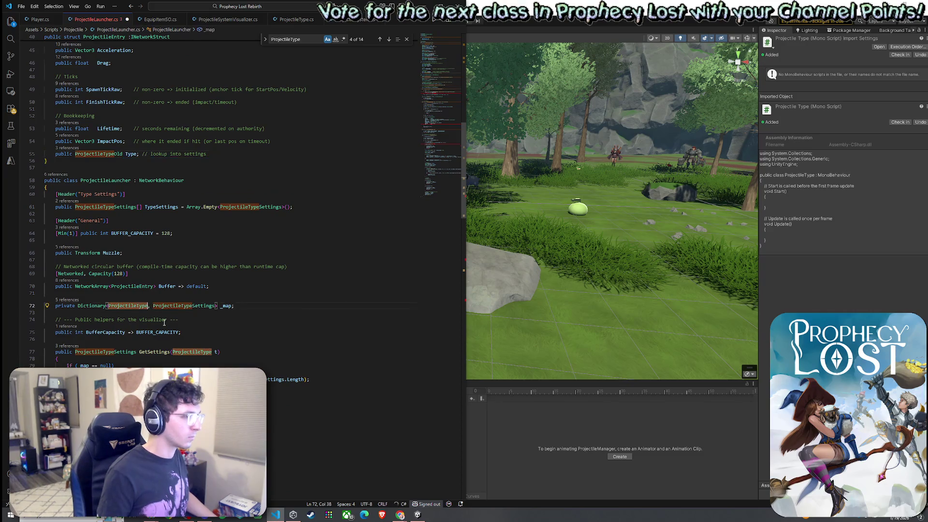
text(Old)
Change the ProjectileType references on lines 81, 77, the Fire parameter and line 133 to ProjectileTypeOld
scroll(165, 323, down, 2)
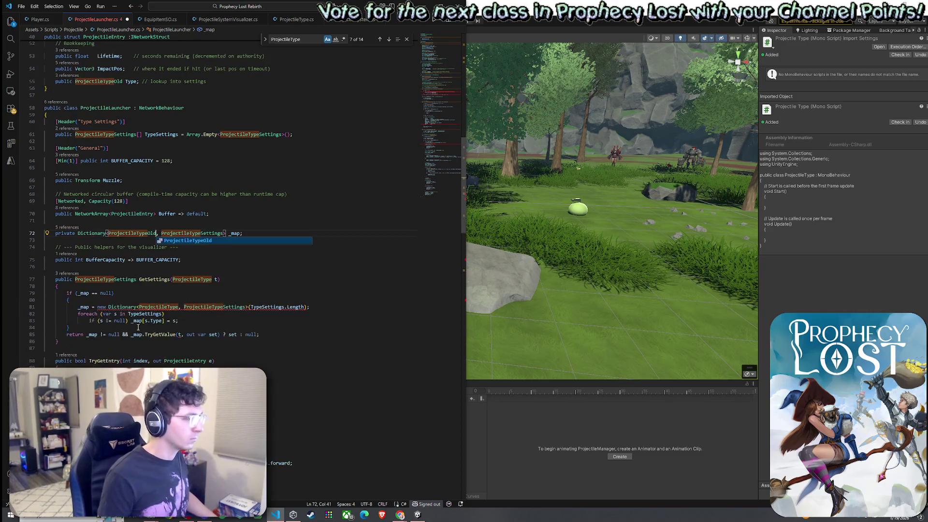
key(Tab)
text(Old)
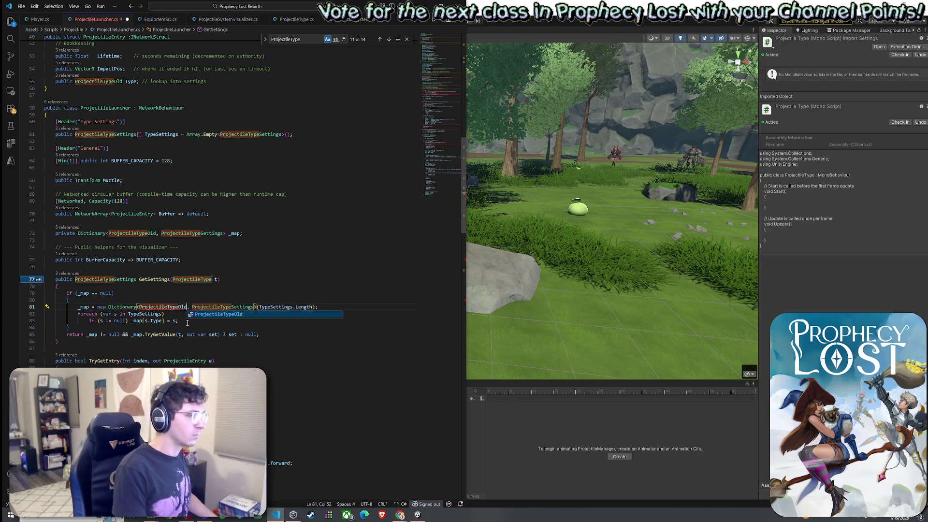
key(Tab)
key(Tab)
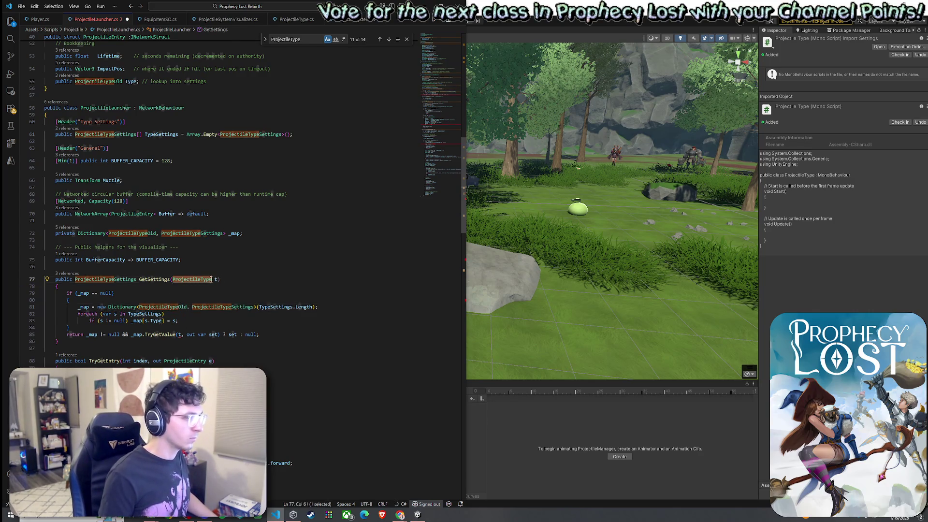
text(Old)
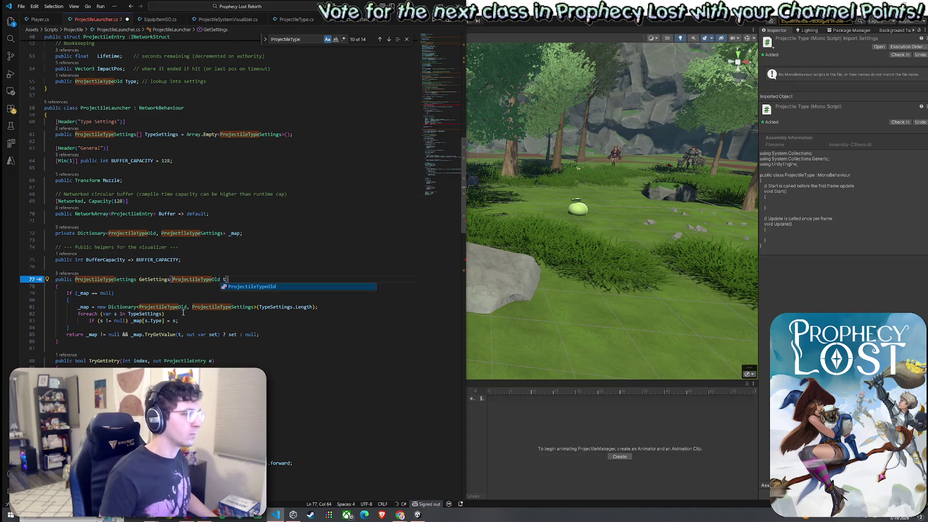
key(Tab)
key(Tab)
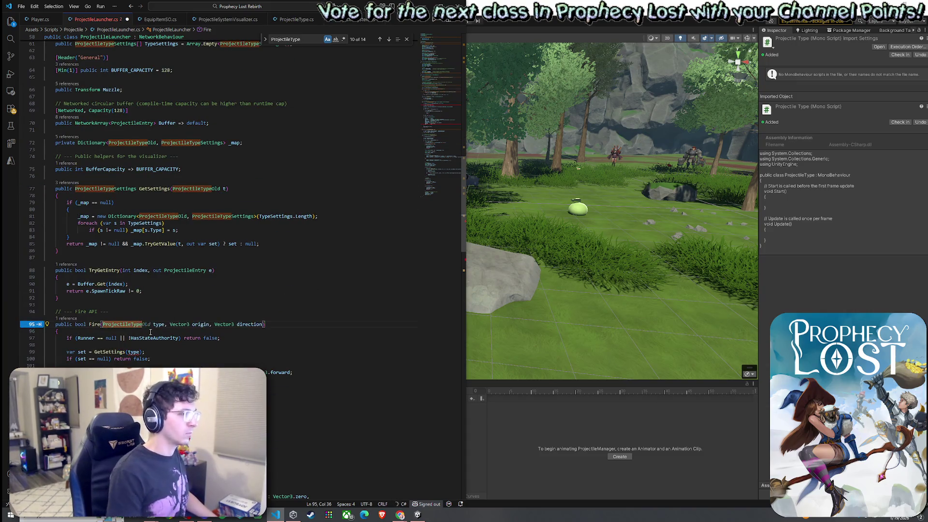
text(Old)
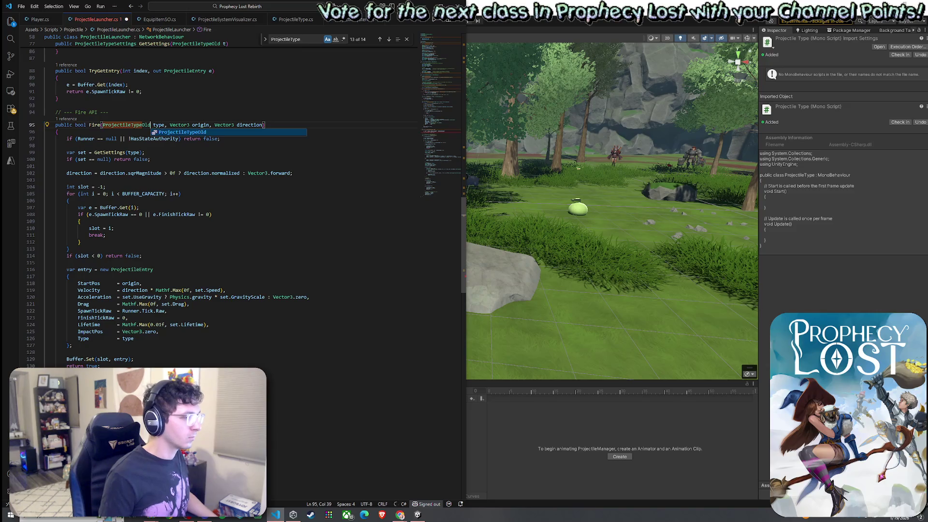
key(Tab)
key(Tab)
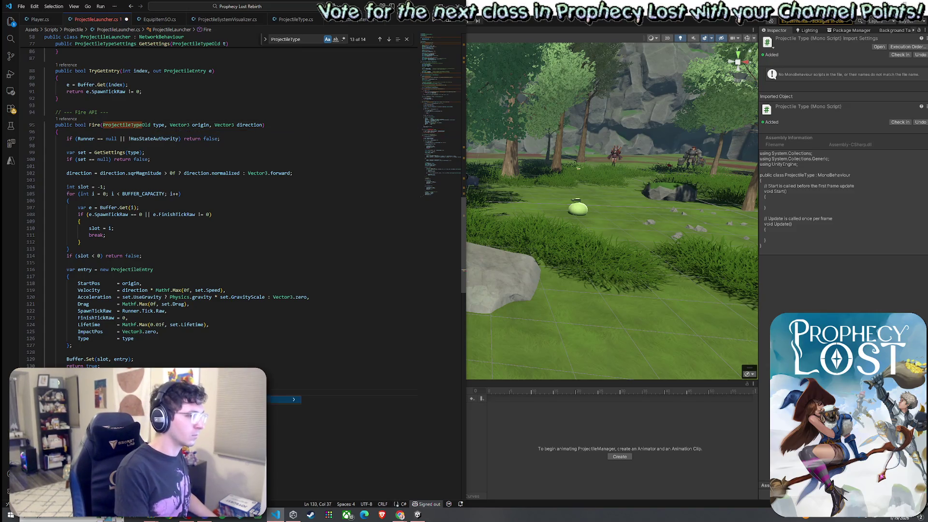
text(Old type))
scroll(217, 203, down, 8)
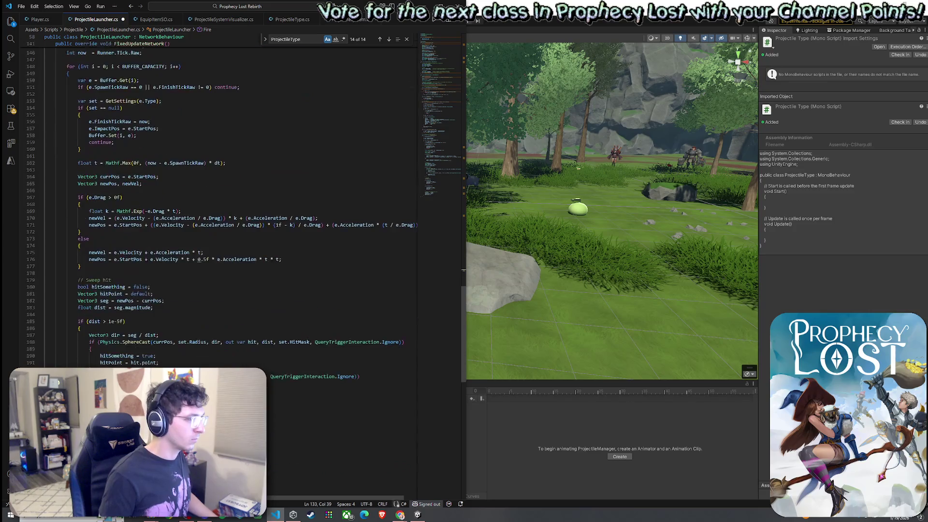
scroll(158, 362, up, 13)
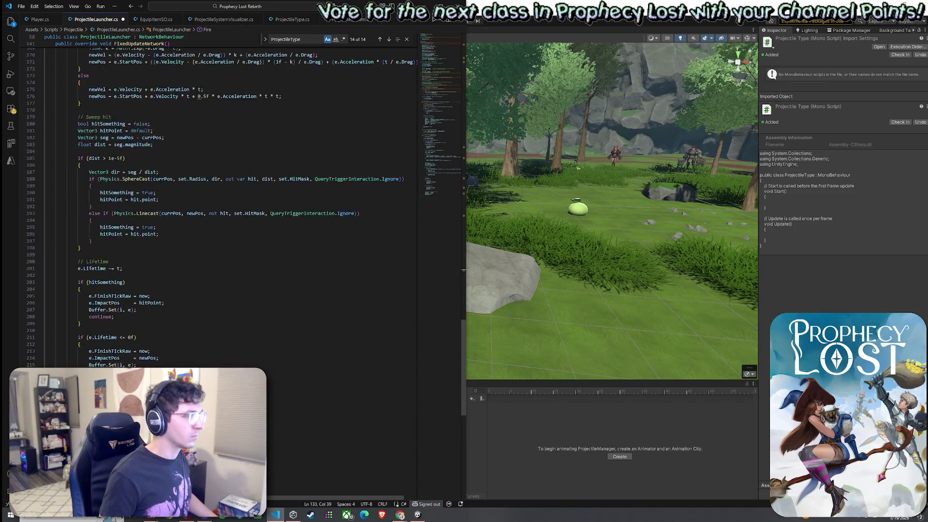
scroll(158, 362, up, 6)
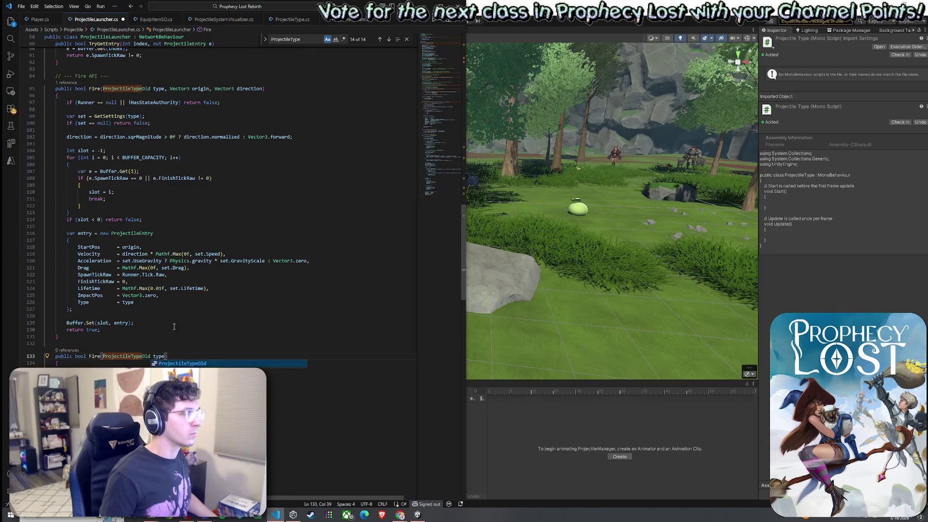
scroll(170, 337, up, 20)
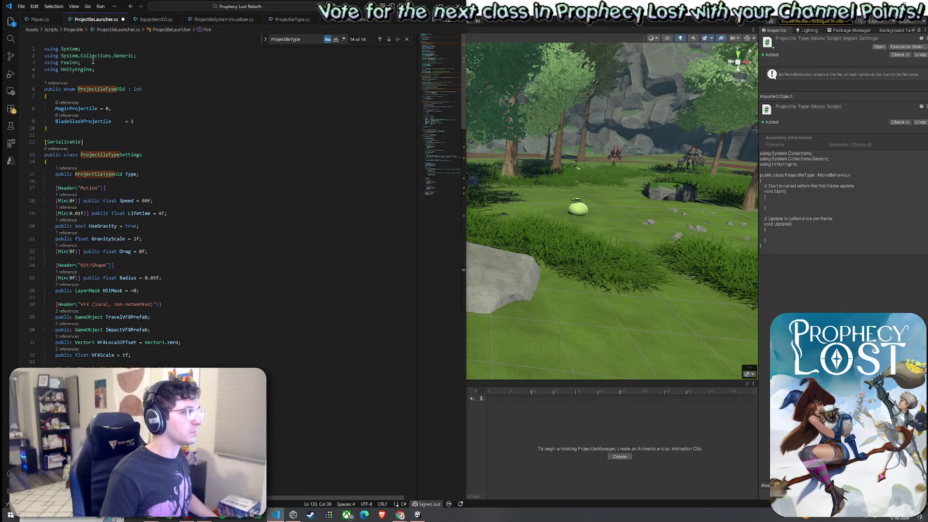
click(21, 6)
Close the ProjectileLauncher.cs editor and save ProjectileType.cs
click(68, 149)
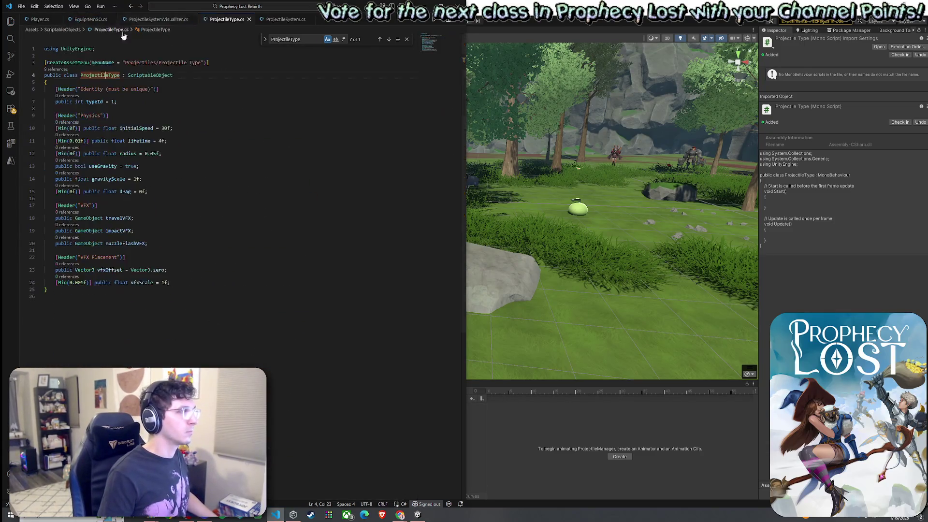
click(172, 64)
click(21, 6)
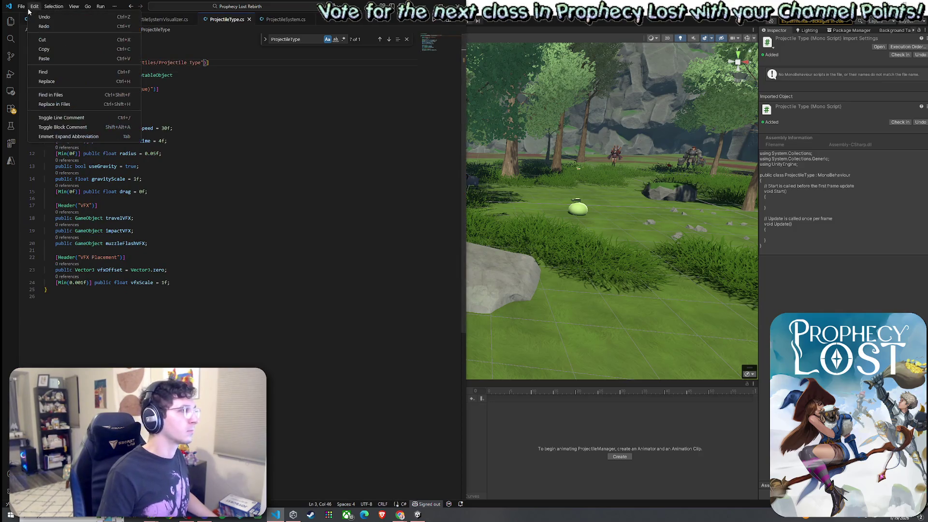
click(59, 133)
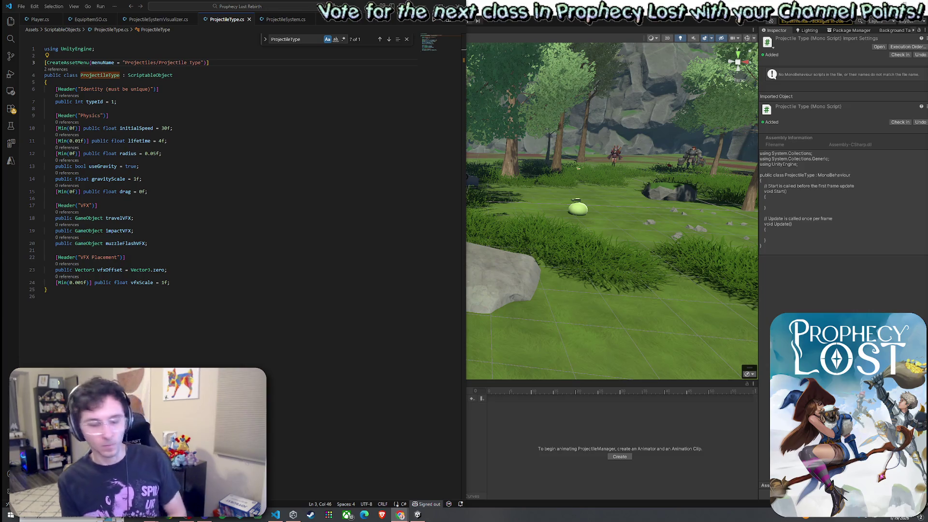
key(XF86AudioLowerVolume)
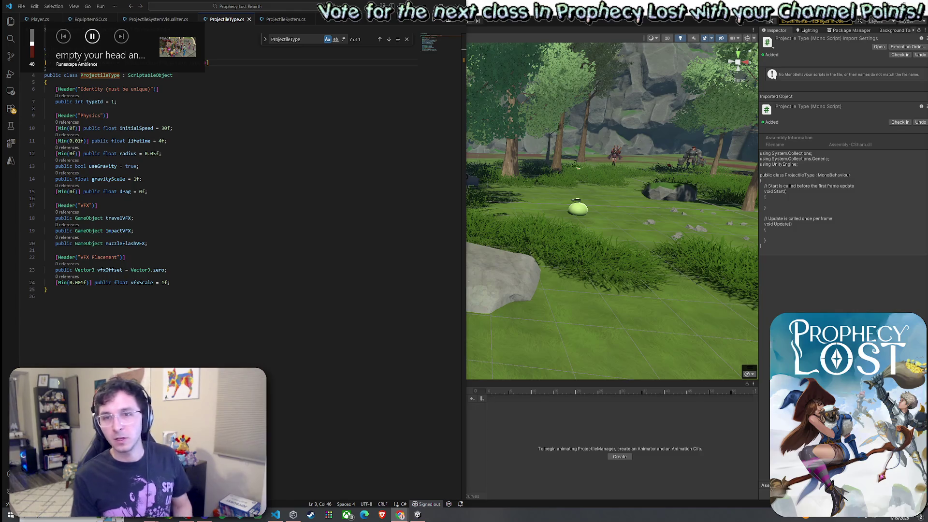
Look over the useGravity and typeId fields in ProjectileType.cs, then return to Unity
click(160, 166)
key(alt+Tab)
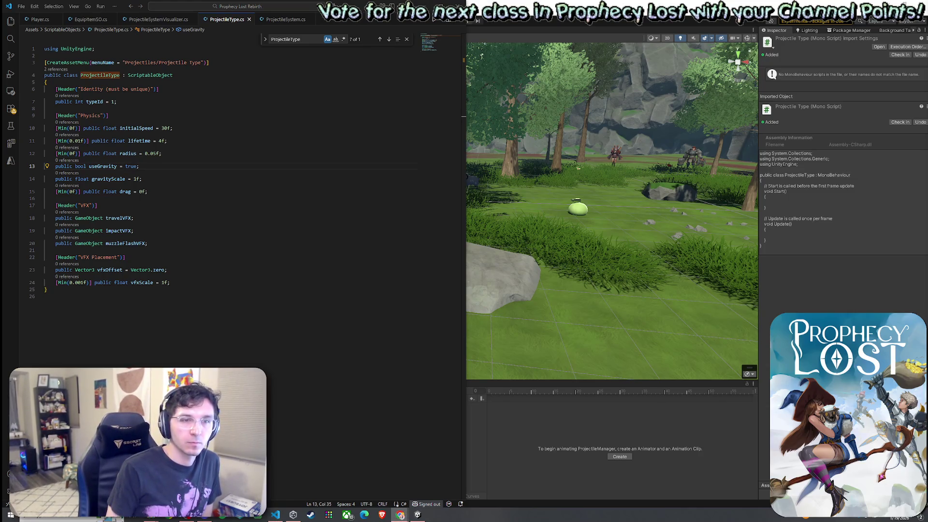
click(219, 130)
key(Up)
key(Up)
key(Up)
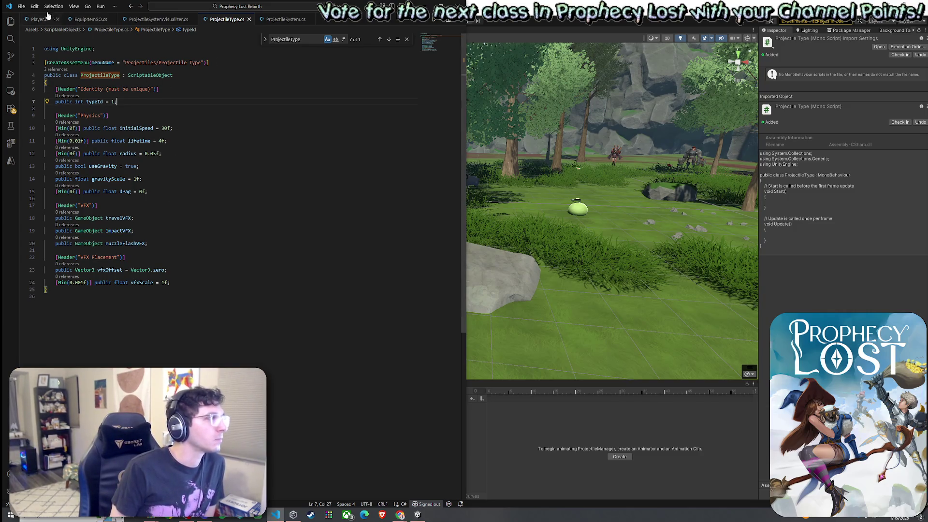
click(21, 6)
click(80, 136)
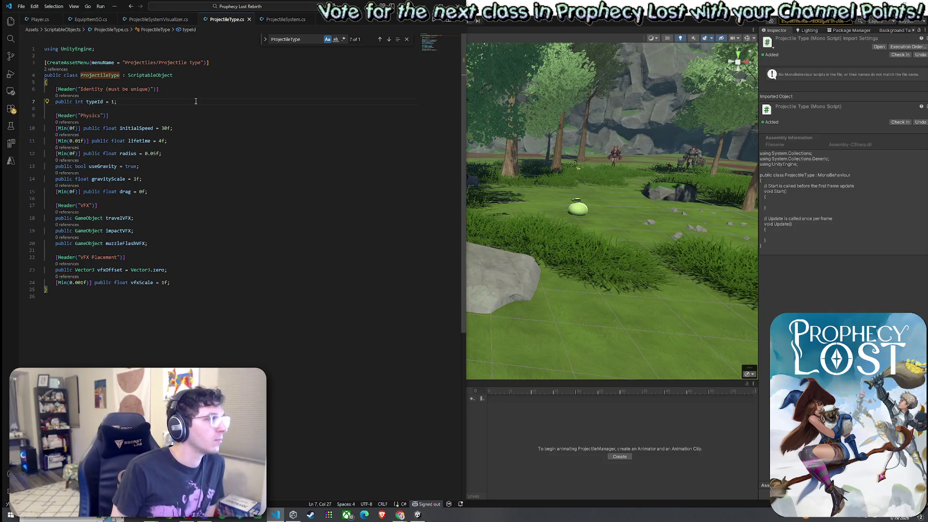
click(506, 26)
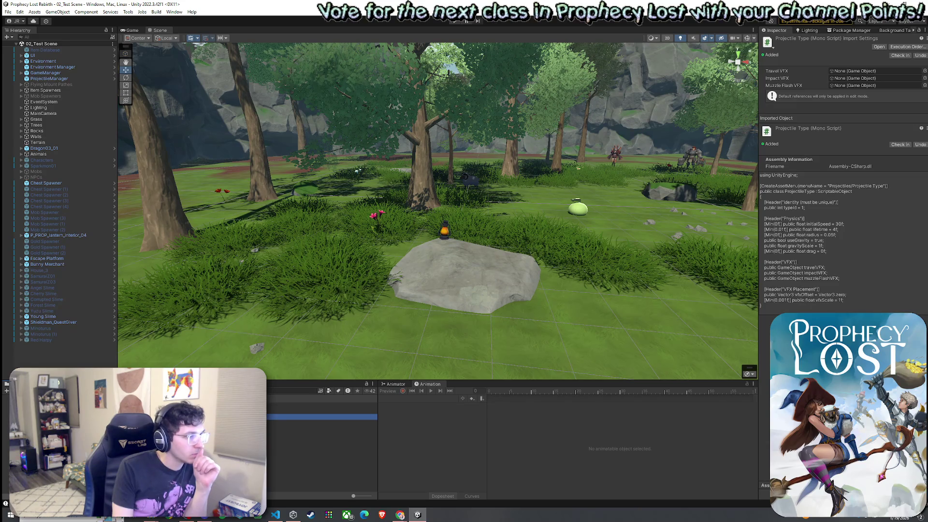
Create a new Projectiles folder in the Project panel
key(Up)
key(Up)
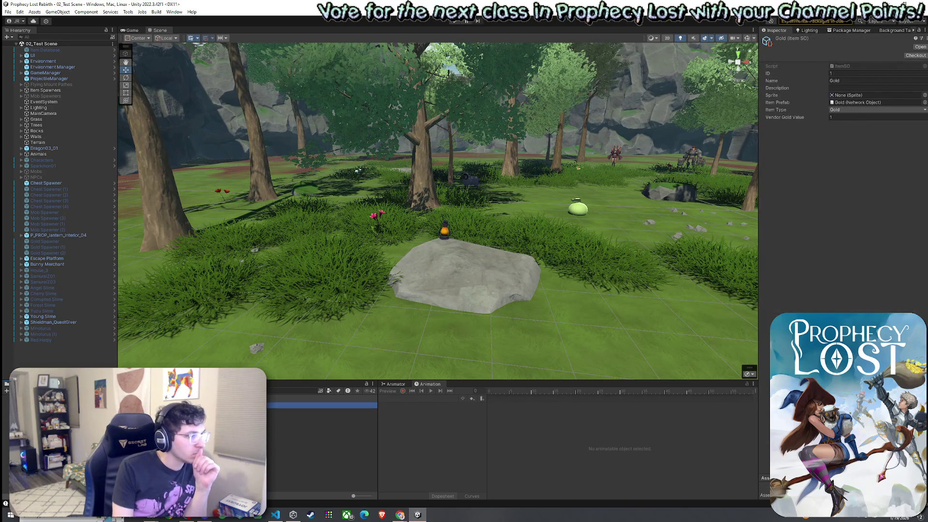
key(Down)
key(Down)
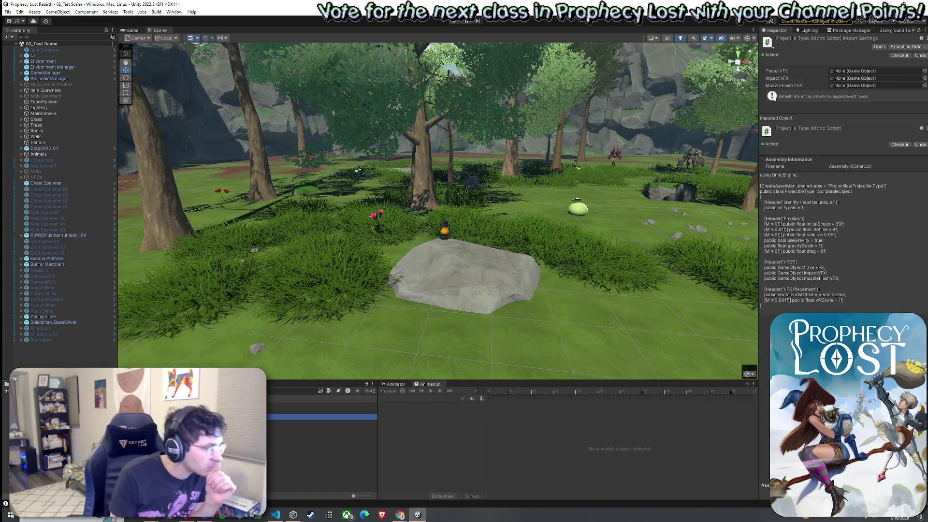
right_click(130, 368)
mouse_move(150, 201)
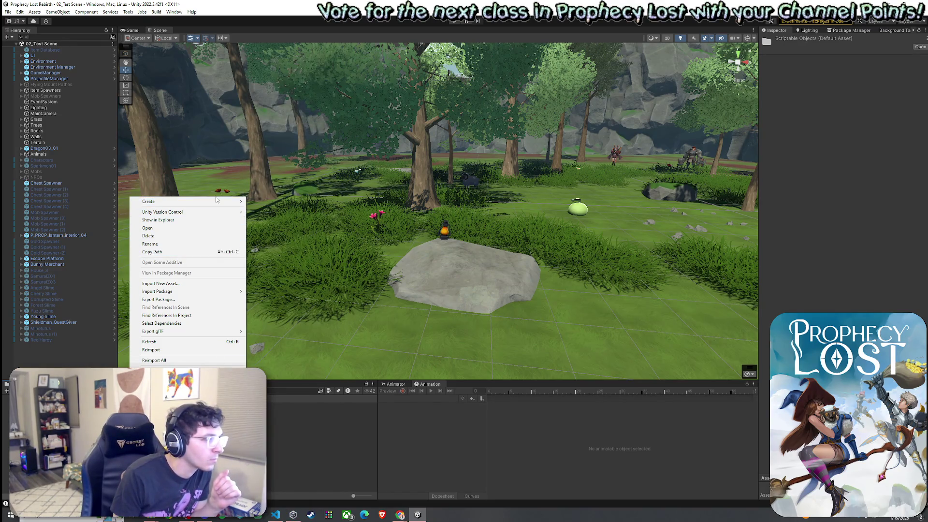
mouse_move(216, 201)
click(290, 128)
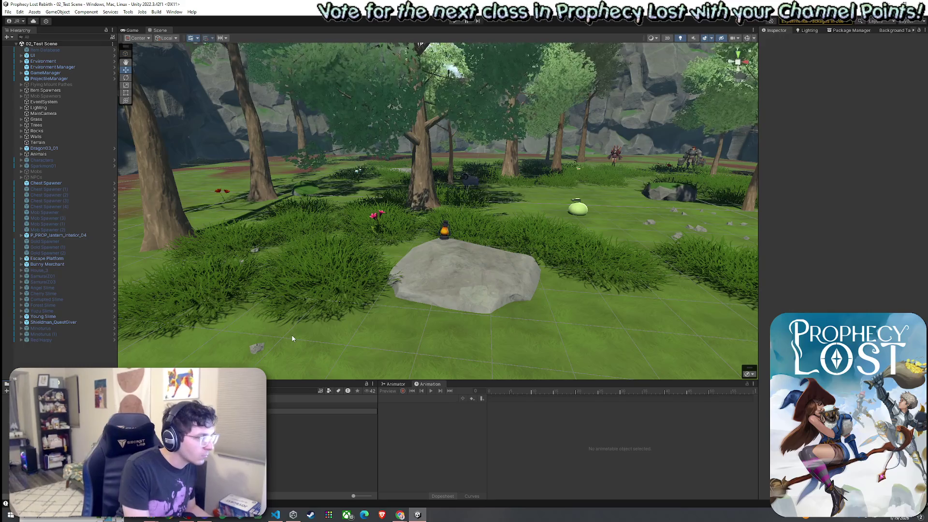
click(232, 411)
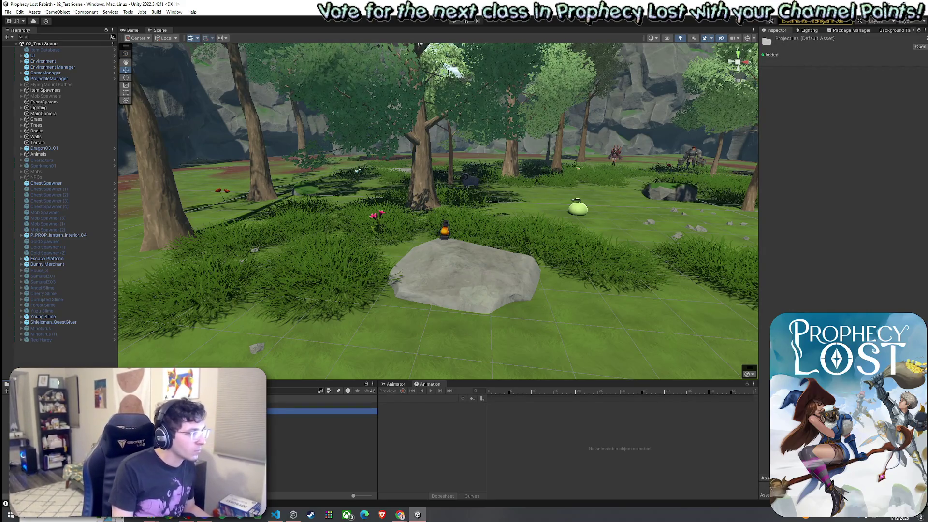
Inside Projectiles, create a Projectile Type asset named Magic Missile
right_click(141, 411)
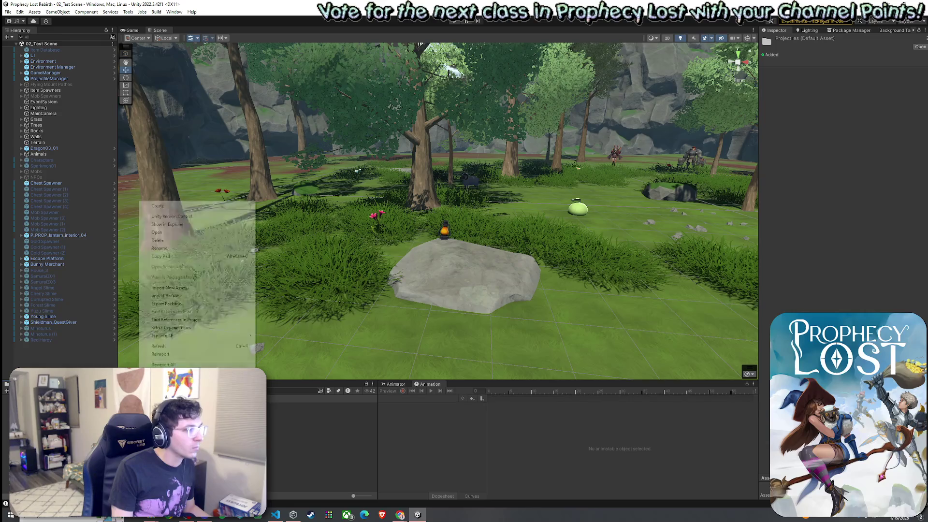
mouse_move(196, 206)
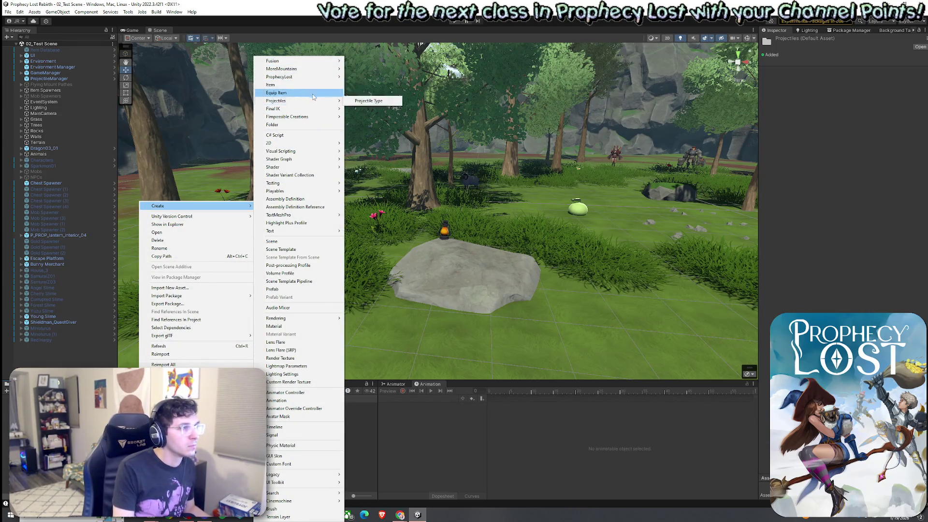
mouse_move(319, 104)
click(369, 100)
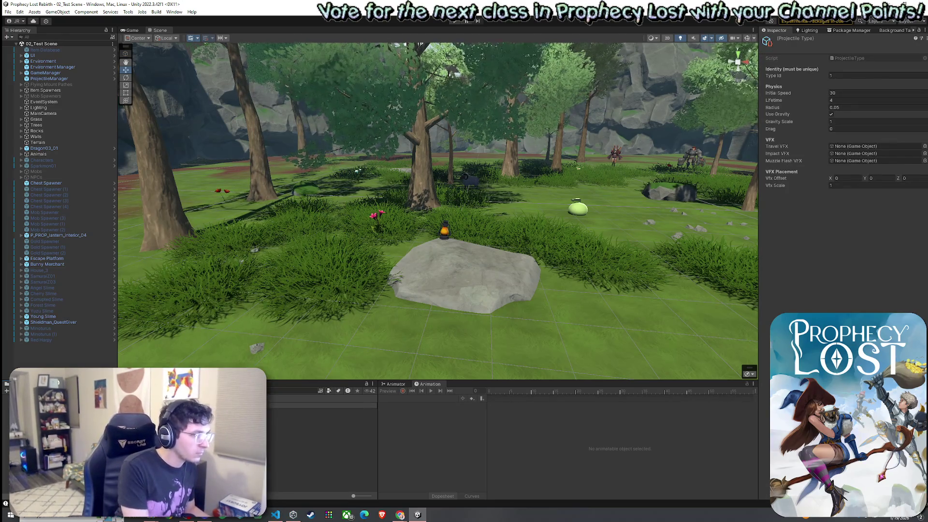
key(Return)
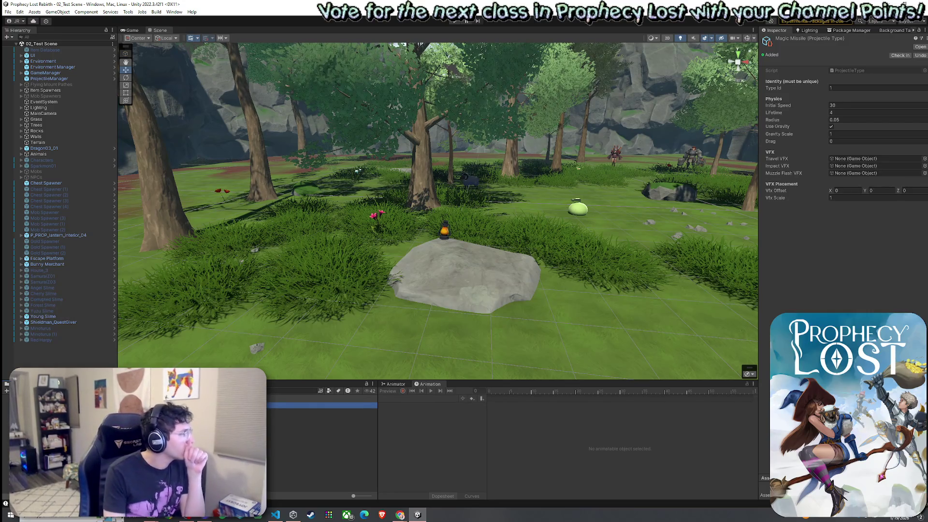
Search the project for 'magic' and open the EquipItemSO script in the code editor
right_click(209, 316)
key(Escape)
text(magic)
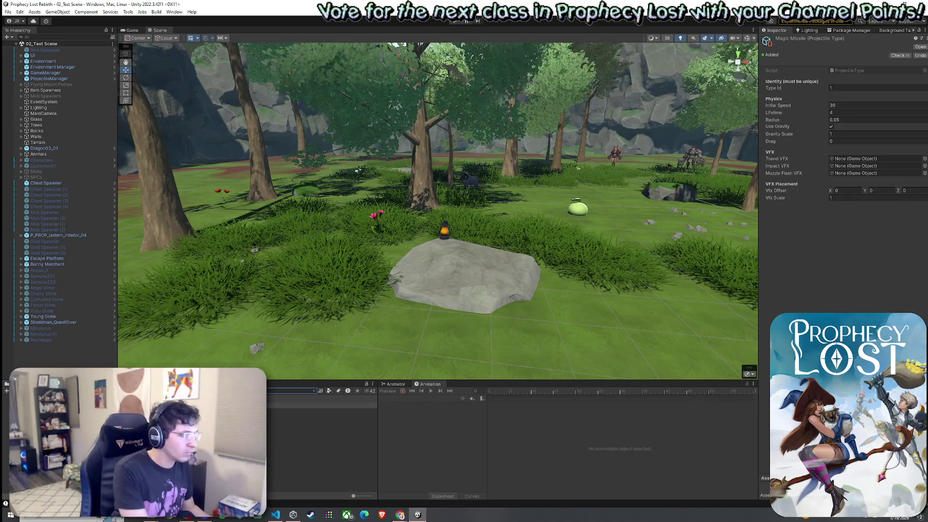
double_click(295, 405)
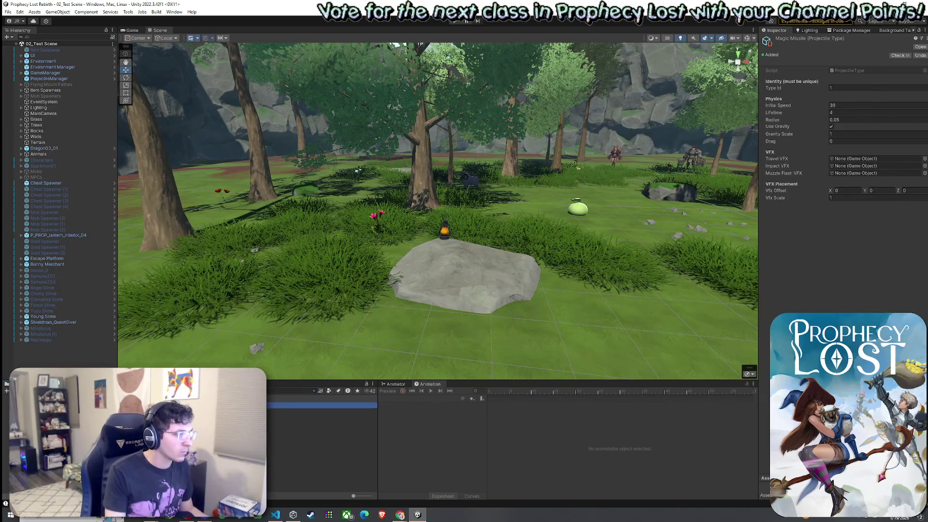
Add a Projectile header and a projectileType field to EquipItemSO.cs, then save it
scroll(220, 132, down, 15)
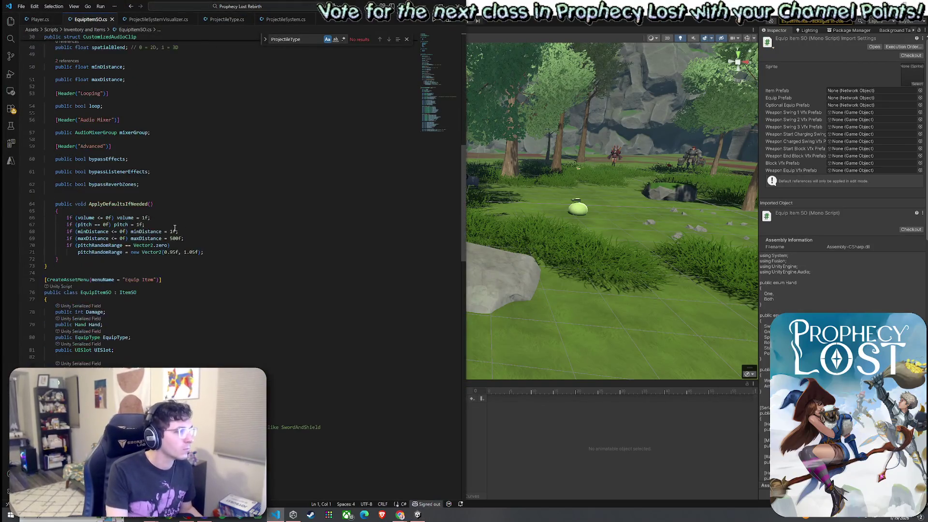
scroll(166, 219, down, 20)
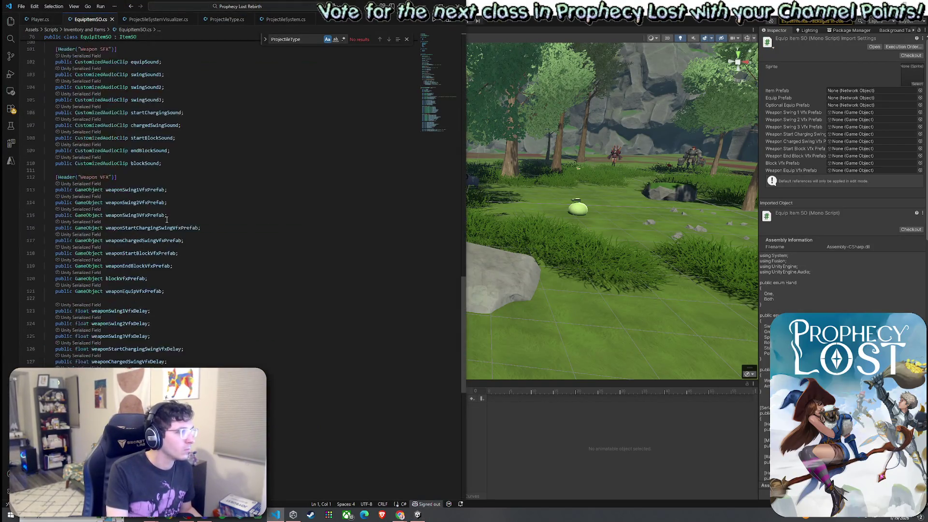
click(231, 280)
text([Header("Projectile")] public ProjectileType projectileType;)
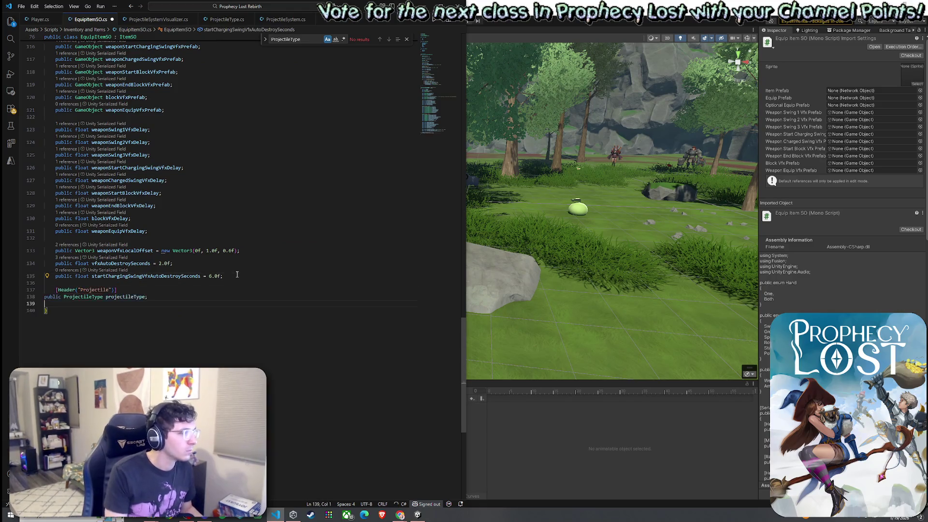
triple_click(52, 303)
text(public ProjectileTypeOld projectileType;)
key(Up)
key(Up)
key(Down)
click(20, 6)
click(39, 142)
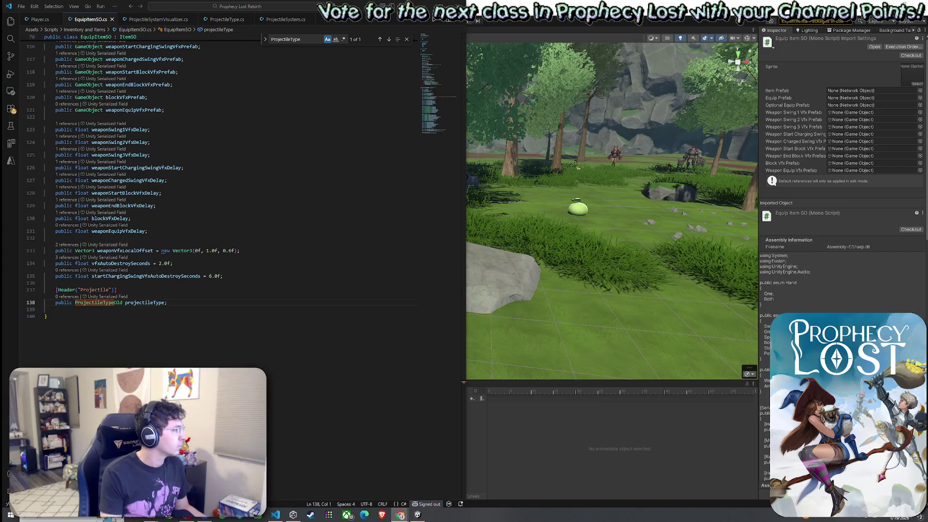
Add 'public int ProjectileTypeId; // type of projectile' to the Proj struct and save
key(ctrl+Tab)
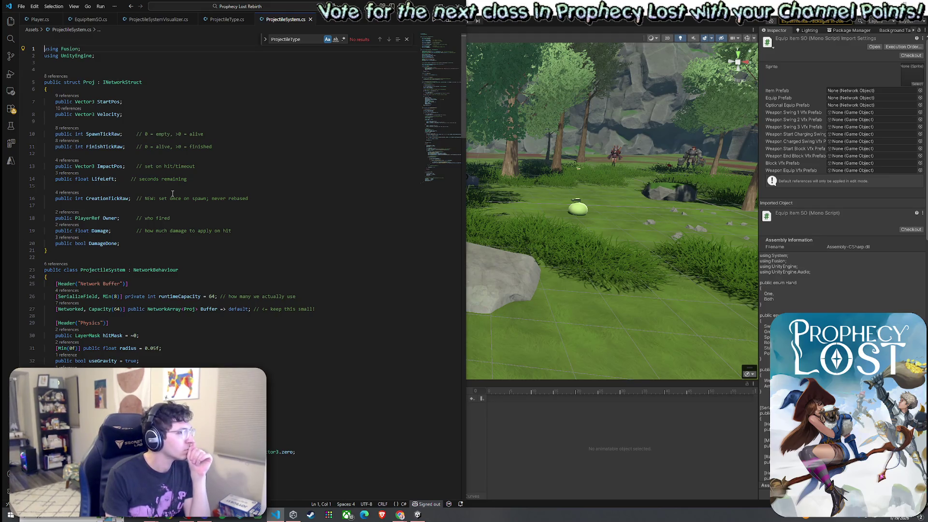
click(138, 244)
key(Return)
key(Return)
text(public int)
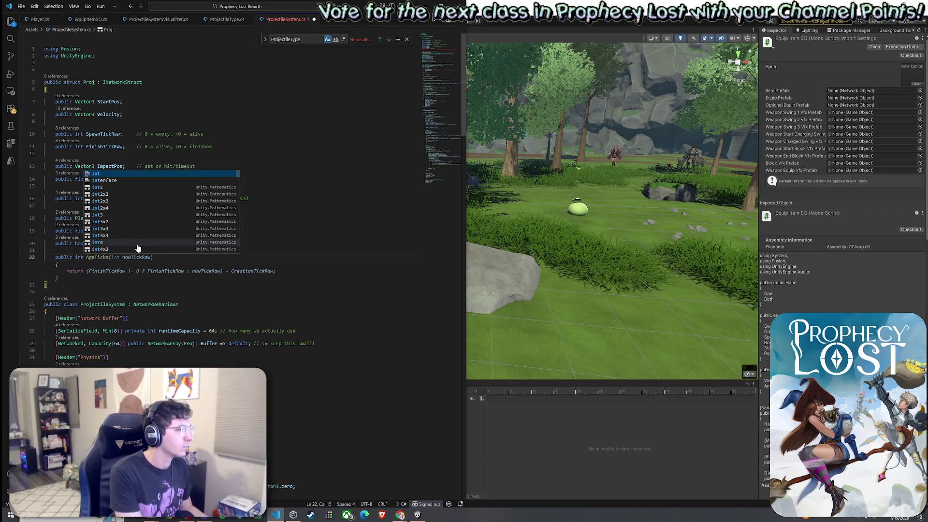
text( ProjectileTypeId; // type of projectile)
key(ctrl+s)
scroll(241, 145, down, 2)
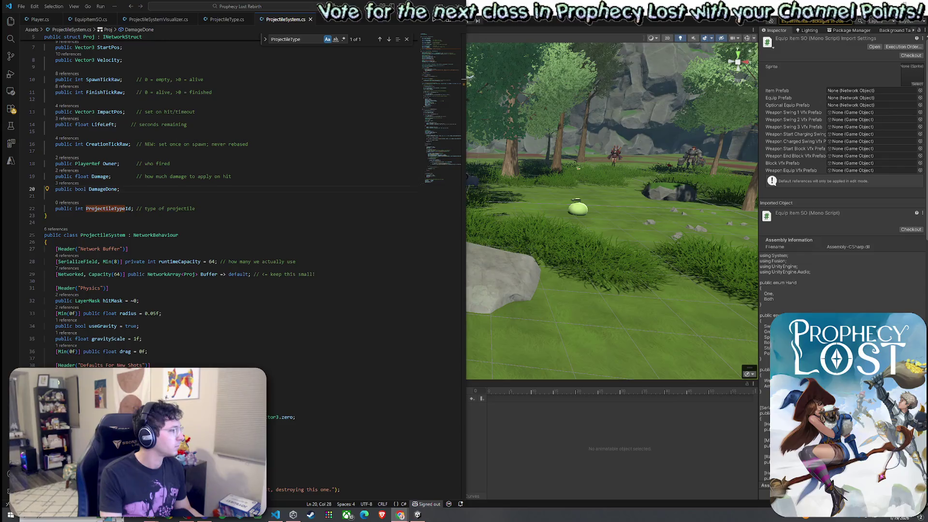
click(471, 96)
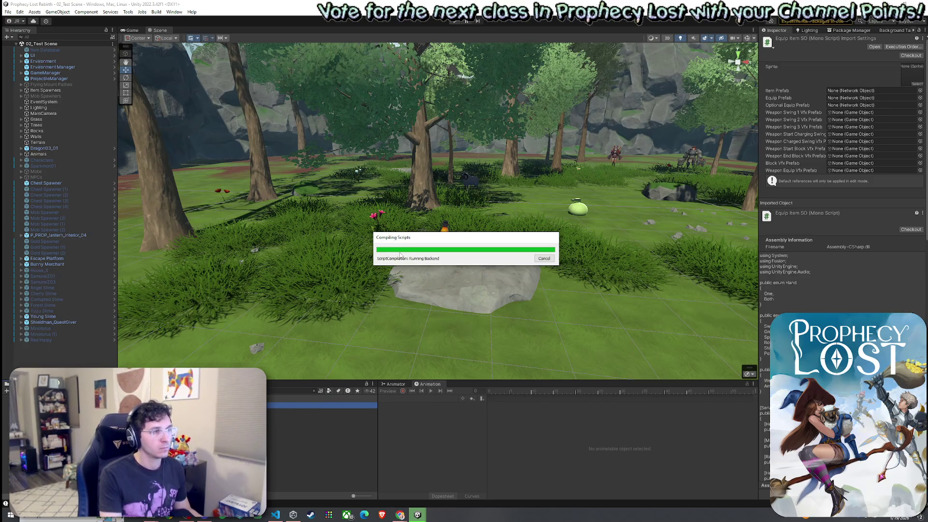
Select ProjectileManager in the Hierarchy and open its Add Component list for the ProjectileTypeRegistry script
click(50, 80)
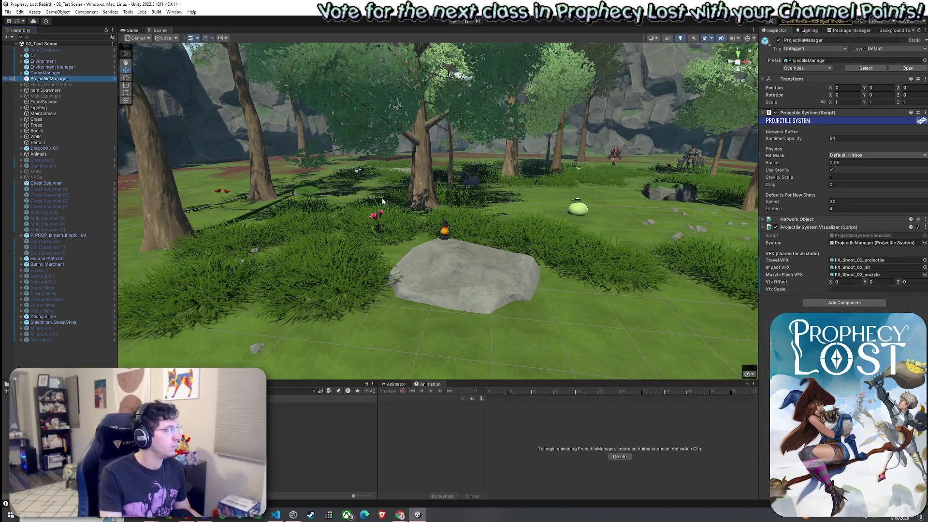
click(858, 303)
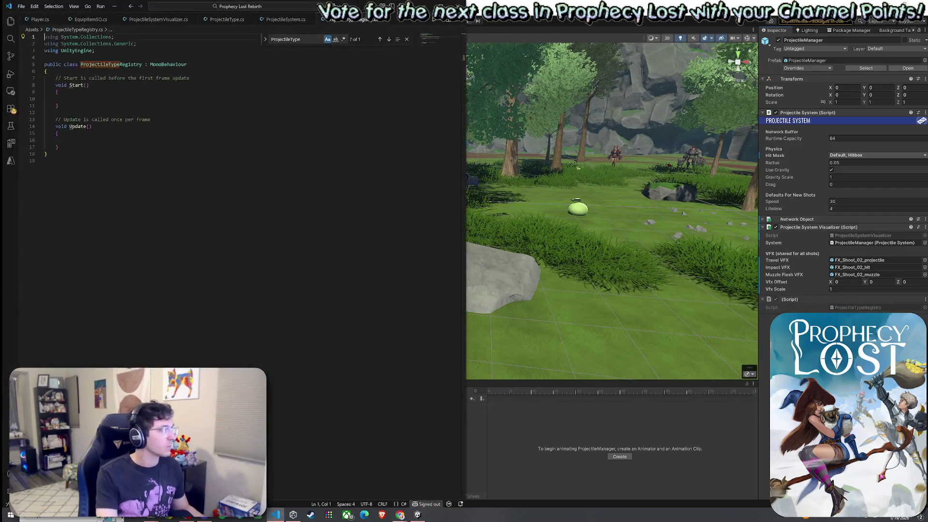
Replace the ProjectileTypeRegistry template with registry code (types dictionary, Awake, Get) and save all
key(ctrl+a)
text(using System.Collections.Generic; using UnityEngine;  public class ProjectileTypeRegistry : MonoBehaviour {     public static ProjectileTypeRegistry Instance { get; private set; }      [SerializeField] private ProjectileType[] types;      private readonly Dictionary<int, ProjectileType> _map = new();      private void Awake()     {         Instance = this;         _map.Clear();         foreach (var t in types)         {             if (!t) continue;             _map[t.typeId] = t;         }     }      public ProjectileType Get(int id)         => (id != 0 && _map.TryGetValue(id, out var t)) ? t : null; })
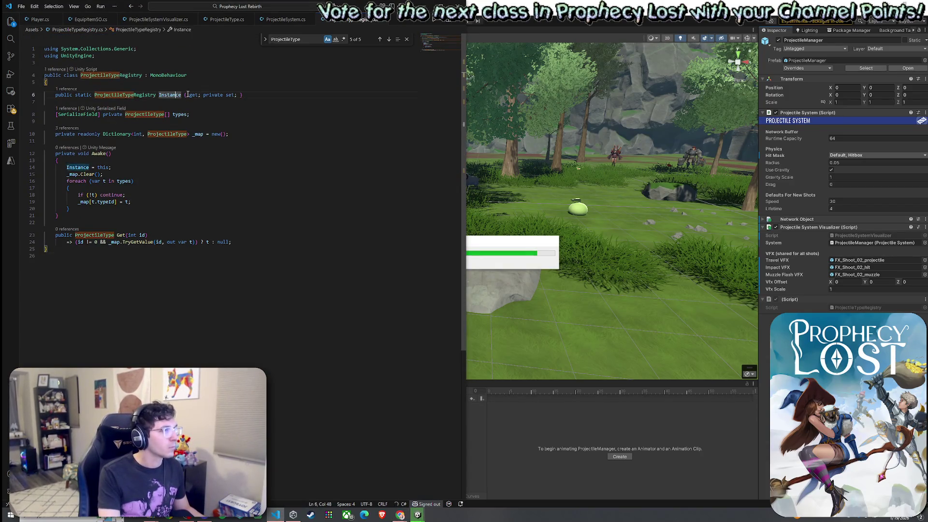
click(181, 114)
click(234, 135)
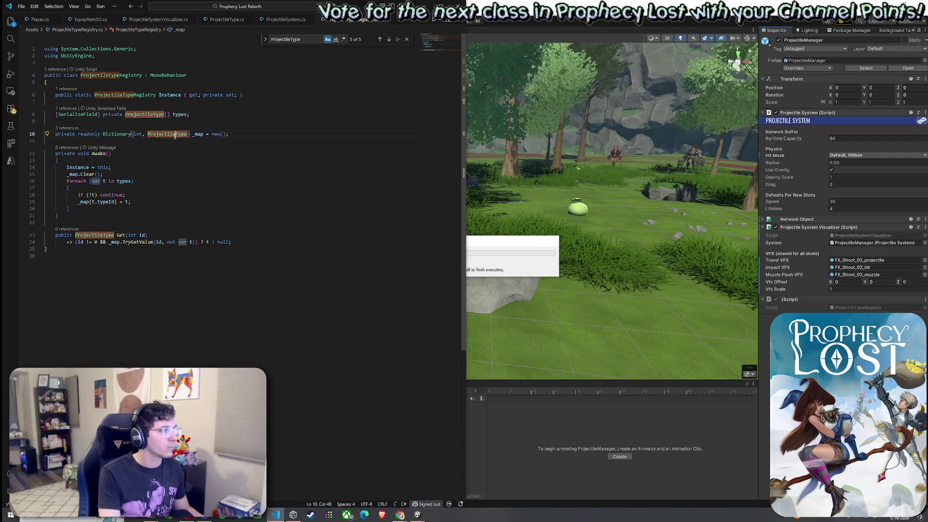
click(111, 189)
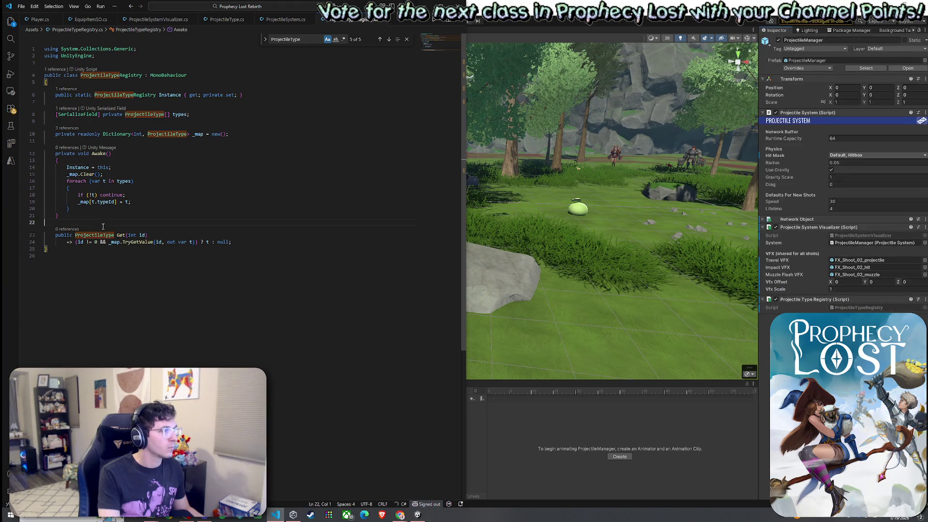
click(232, 241)
click(22, 6)
click(48, 162)
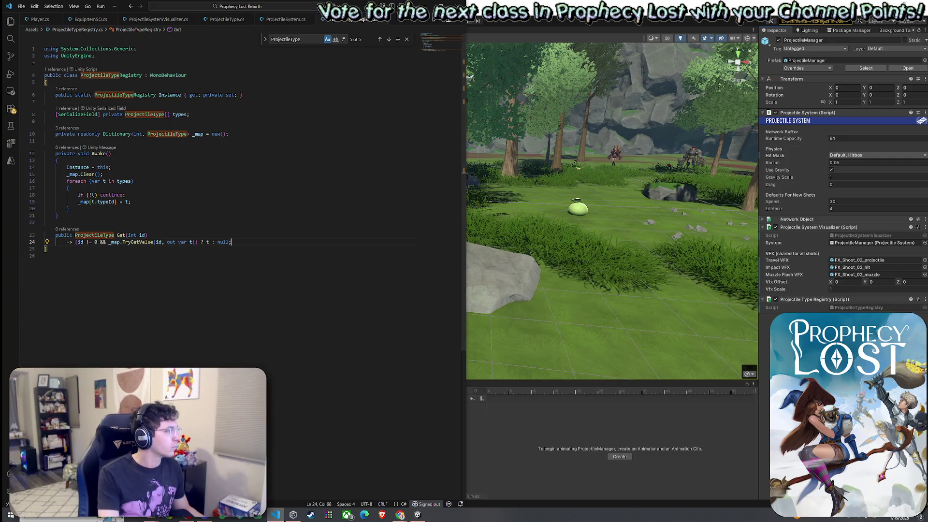
key(alt+Tab)
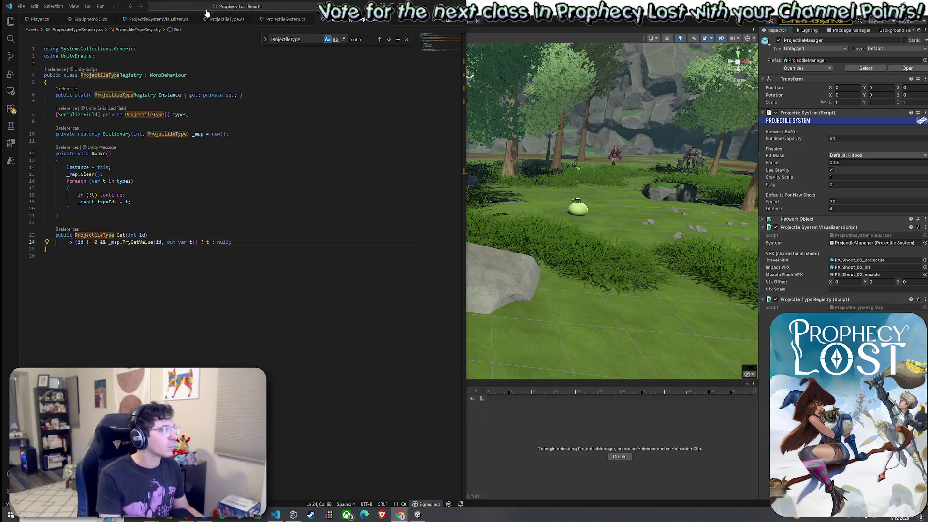
click(285, 19)
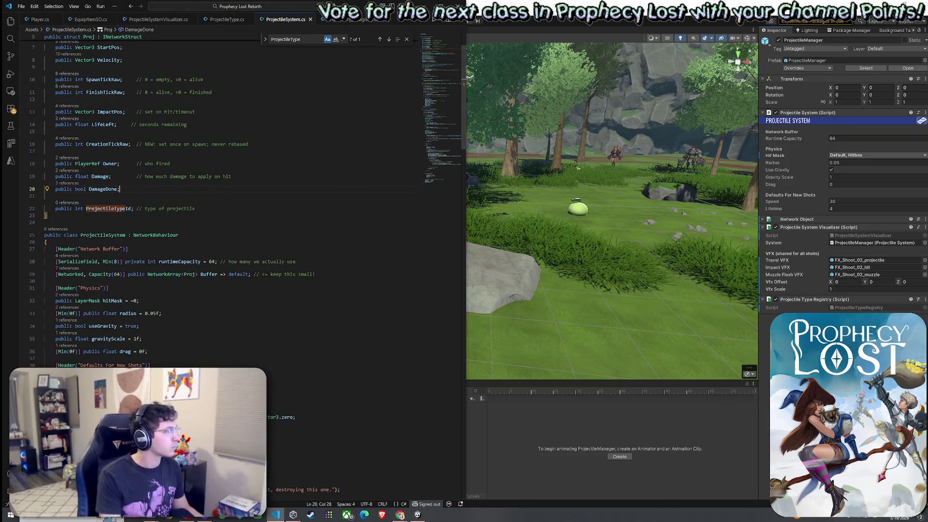
Find FireServer, add an int typeId line and a ProjectileType type parameter
key(alt+Tab)
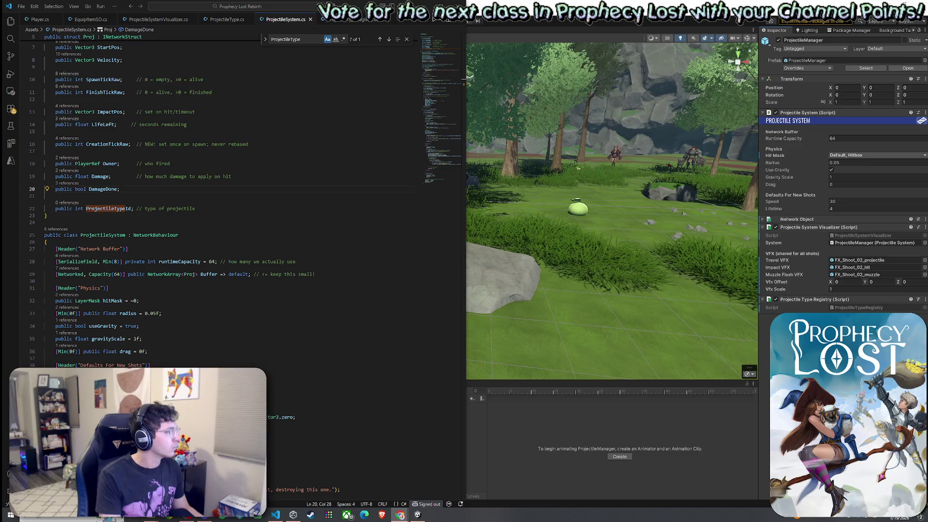
key(alt+Tab)
key(ctrl+f)
text(F)
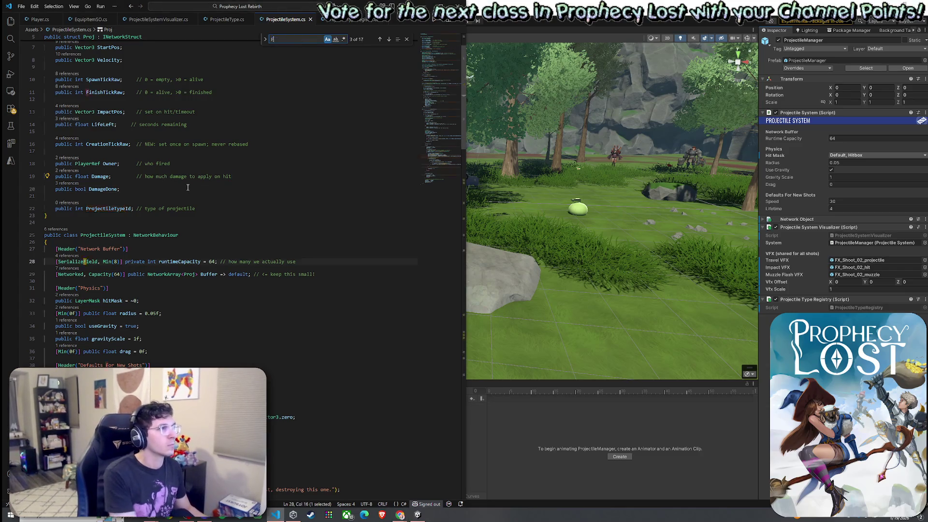
text(ireServer)
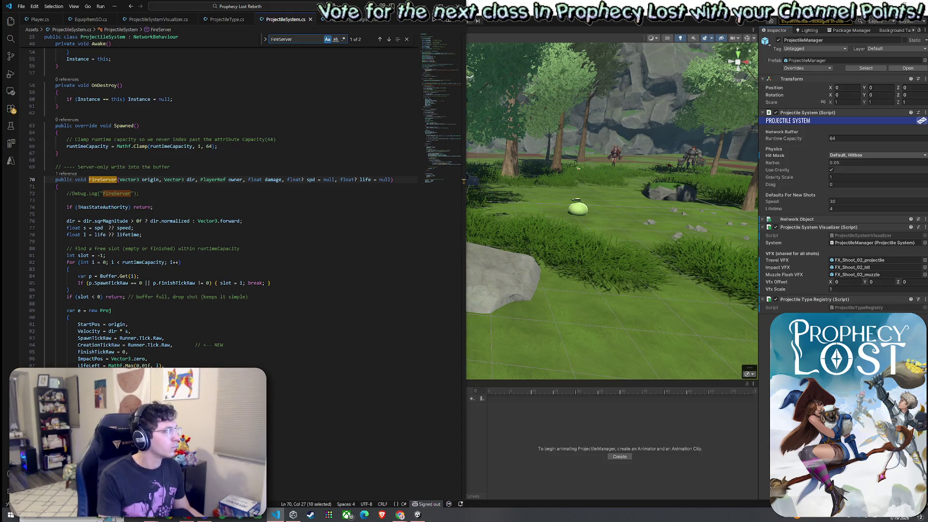
key(alt+Tab)
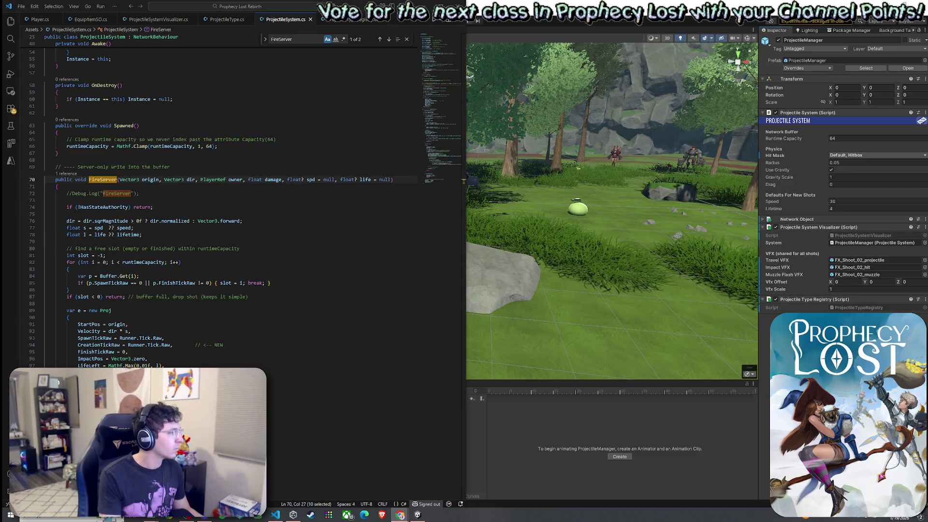
click(167, 234)
key(Return)
text(int typeId = type ? type.typeId : 0;)
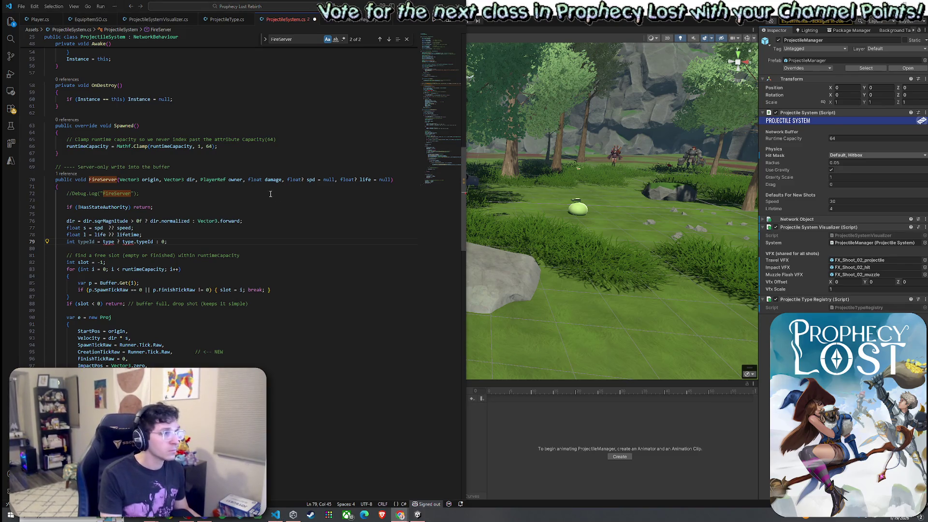
click(281, 182)
text(ProjectileType type,)
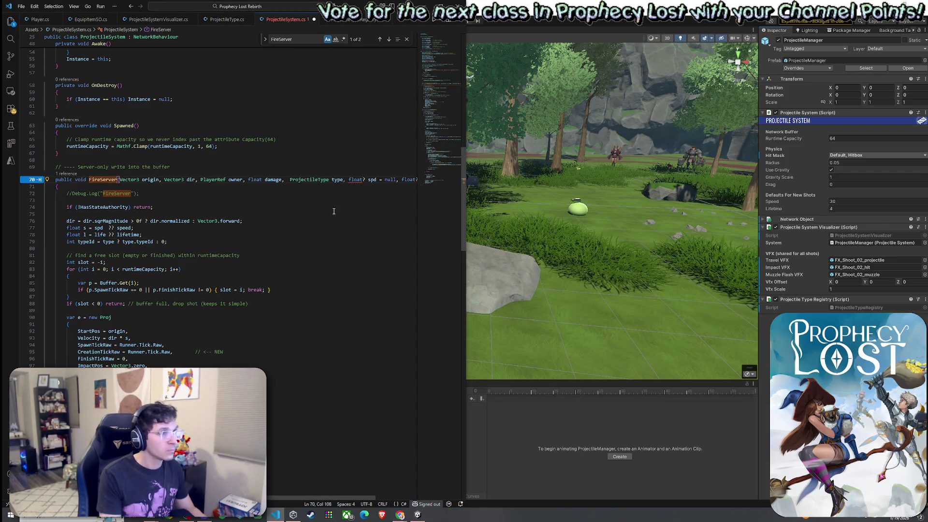
mouse_move(380, 179)
mouse_down()
mouse_move(416, 183)
mouse_move(12, 184)
mouse_up()
click(215, 180)
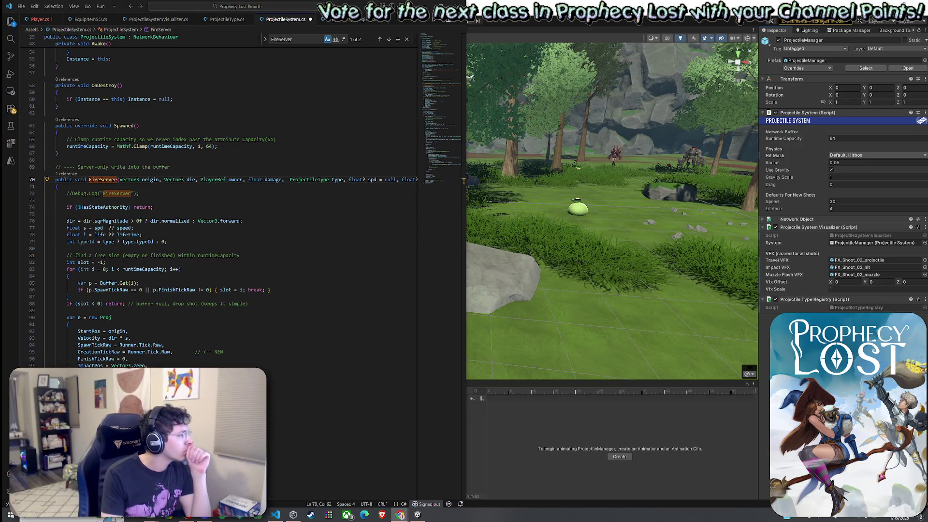
Add ProjectileTypeId = typeId to the new projectile's initializer after DamageDone = false
scroll(97, 223, down, 4)
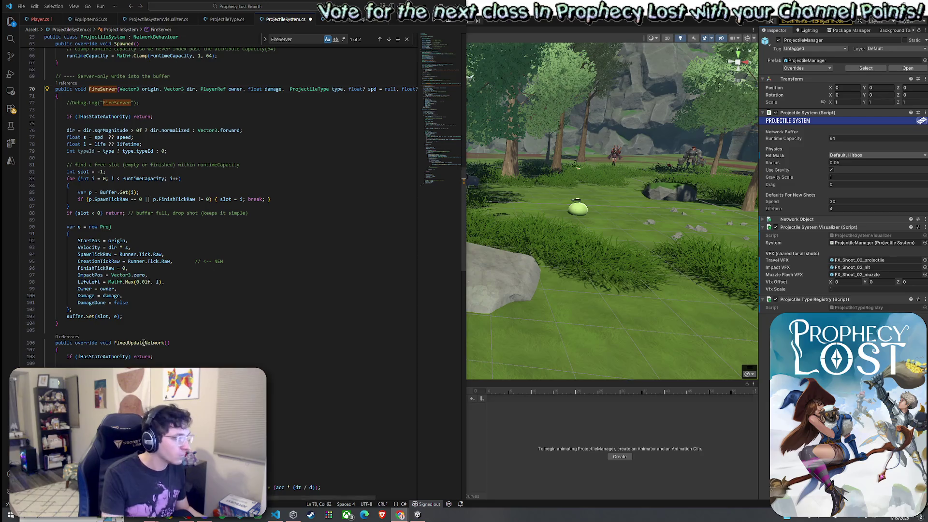
click(141, 303)
text(,)
key(Return)
text(ProjectileTypeId = typeId)
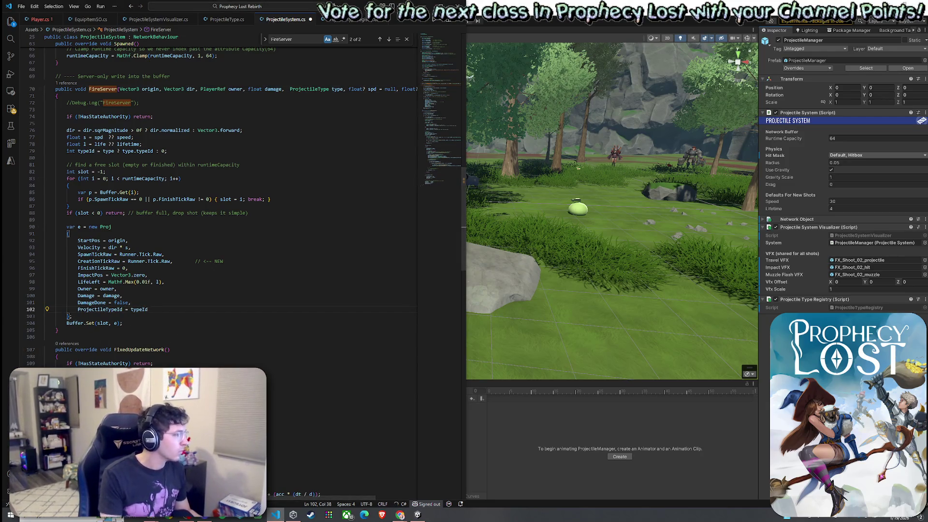
key(alt+Tab)
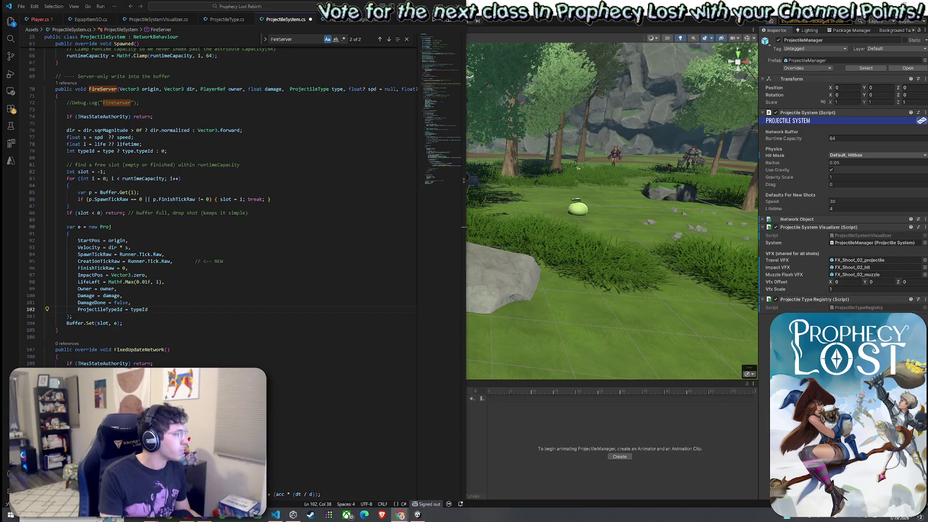
scroll(226, 296, down, 9)
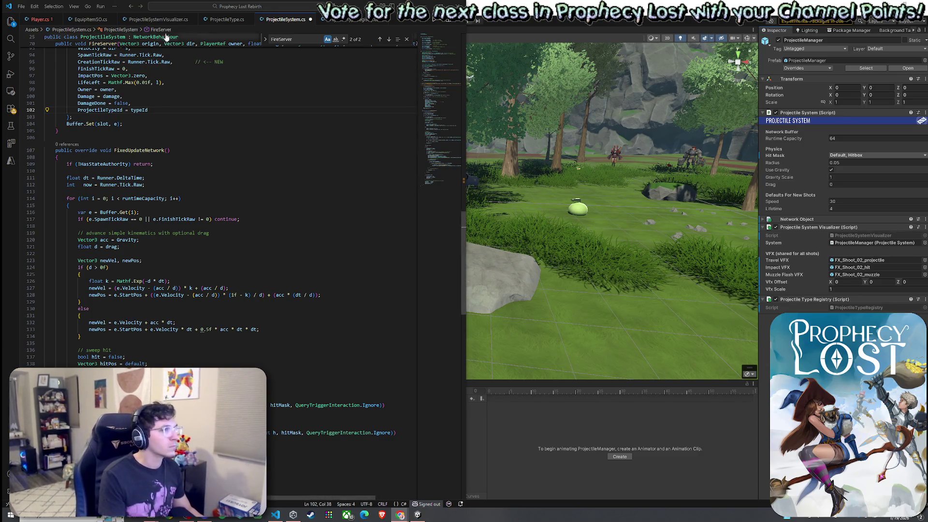
key(ctrl+Tab)
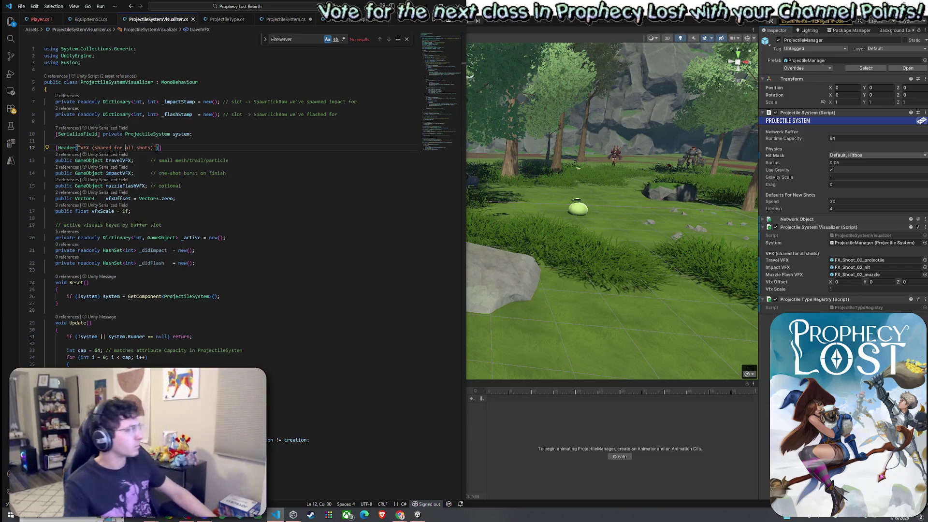
key(alt+Tab)
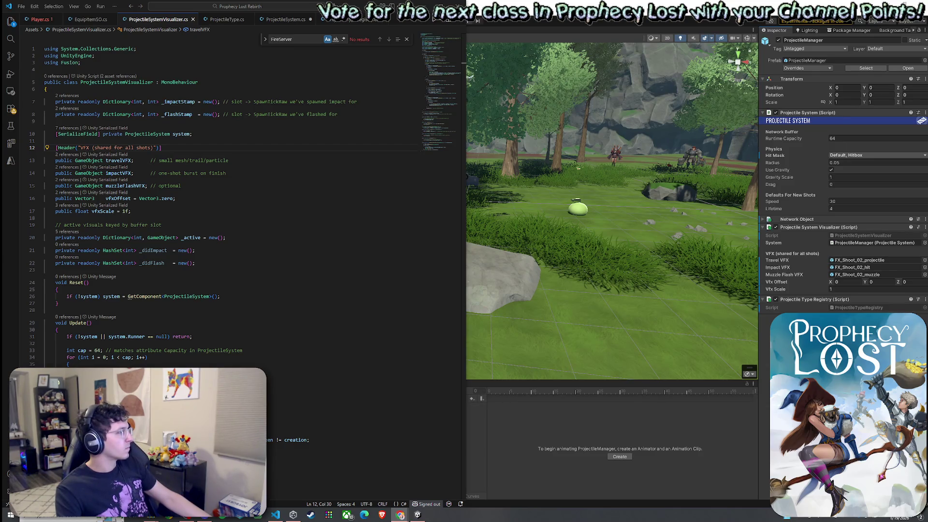
scroll(92, 202, down, 5)
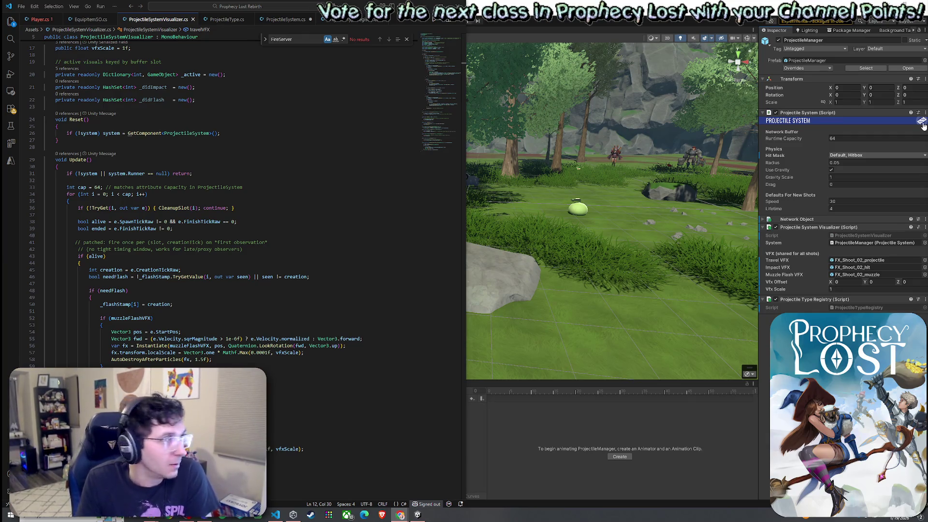
scroll(386, 190, down, 20)
scroll(386, 190, down, 5)
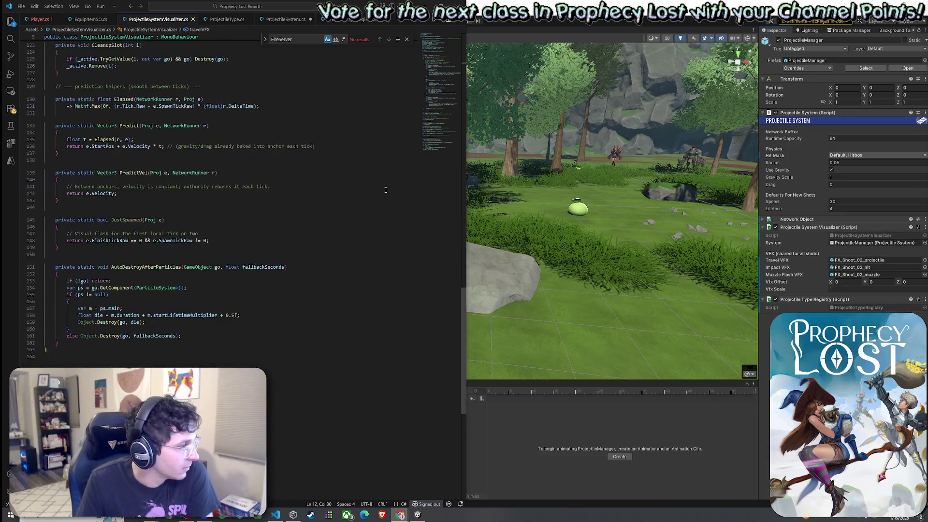
scroll(379, 187, down, 4)
scroll(379, 187, up, 20)
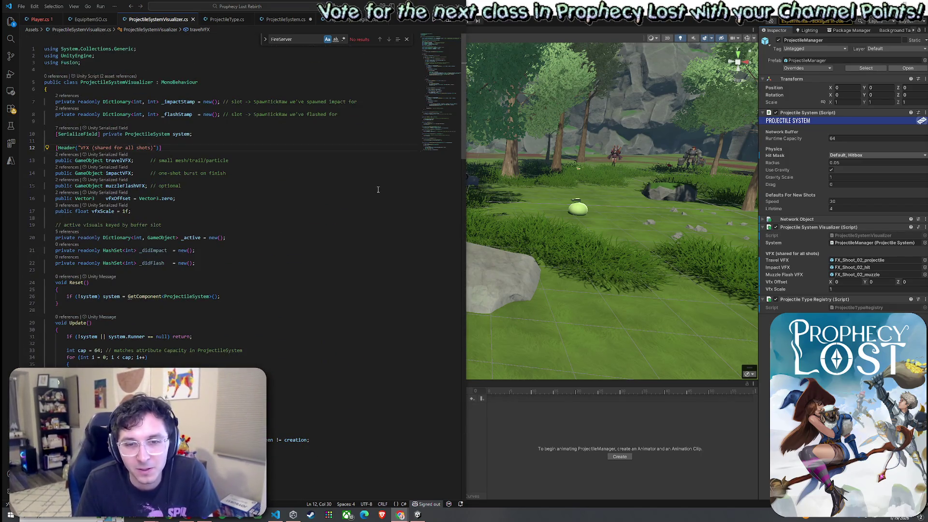
Review the ComboStage, BlockStage, ChargeMeleeStage and DamageStage enums in Player.cs
click(40, 19)
mouse_move(462, 176)
mouse_down()
mouse_move(469, 327)
mouse_move(460, 489)
mouse_move(484, 29)
mouse_up()
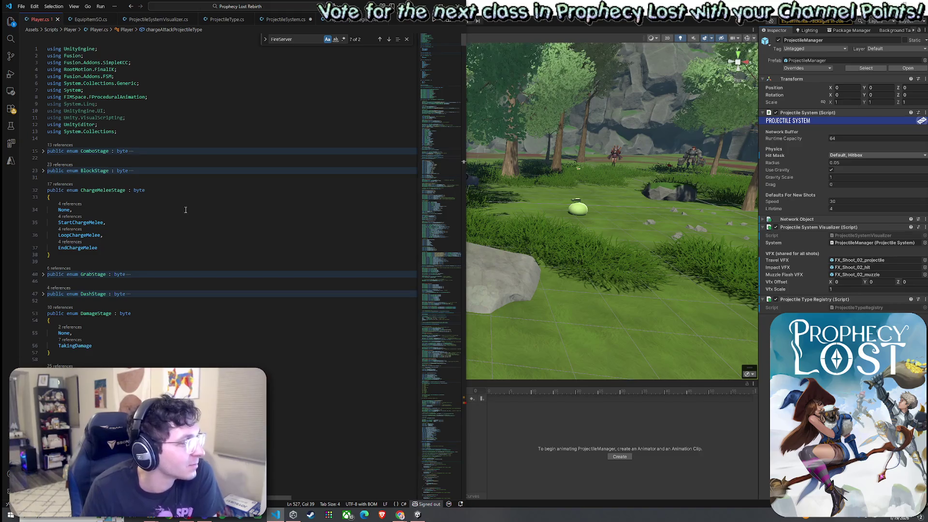
click(172, 158)
key(Left)
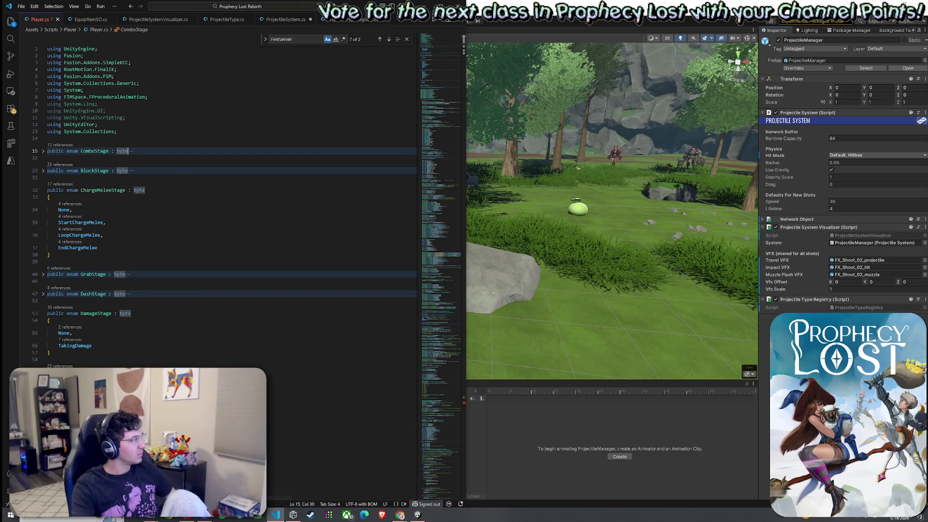
click(285, 19)
Save ProjectileSystem.cs and scroll through the script
click(24, 11)
click(39, 126)
scroll(146, 175, down, 9)
scroll(146, 175, down, 4)
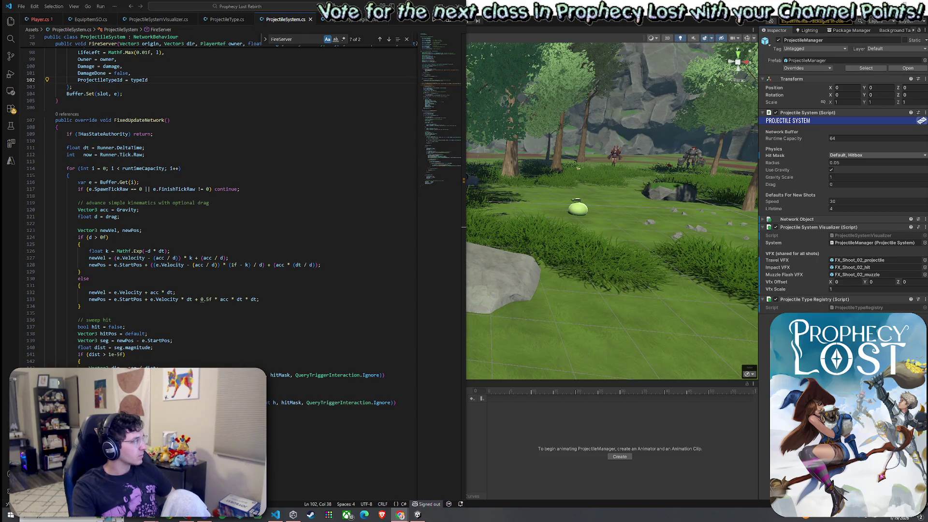
scroll(157, 209, up, 5)
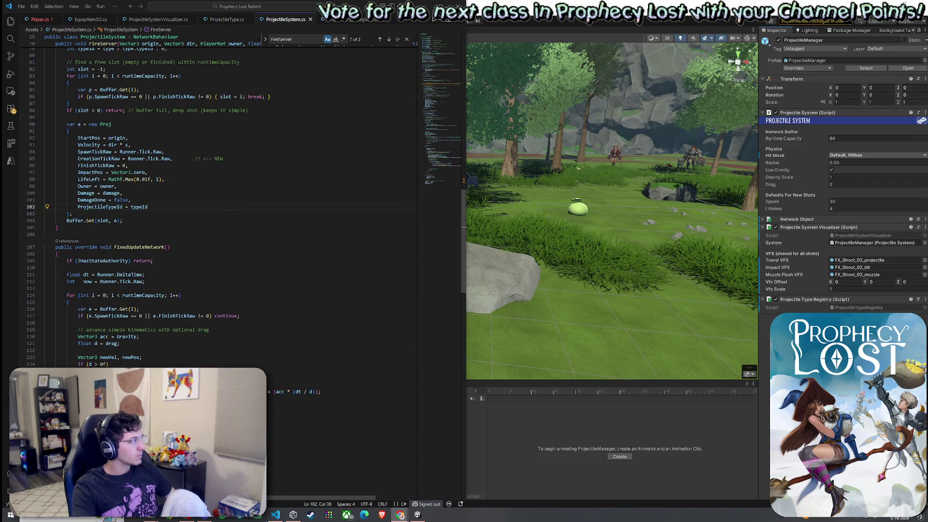
scroll(185, 221, up, 4)
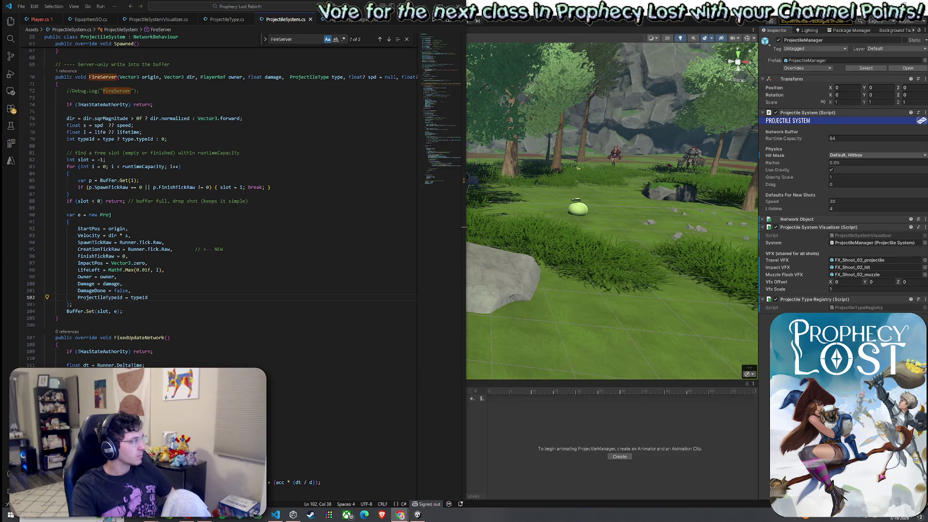
scroll(194, 218, down, 6)
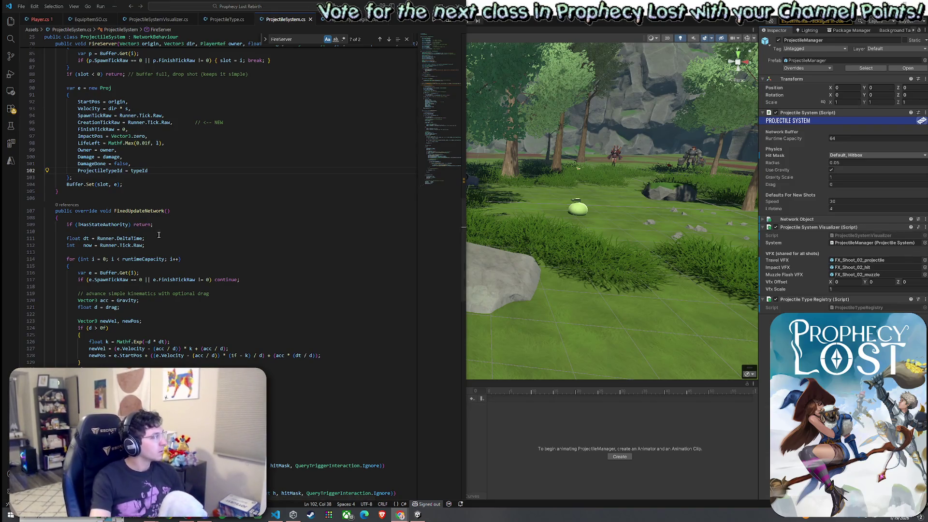
Find 'acc =' and select the acc = Gravity and drag lines (120–121) in FixedUpdateNetwork
key(ctrl+f)
text(acc =)
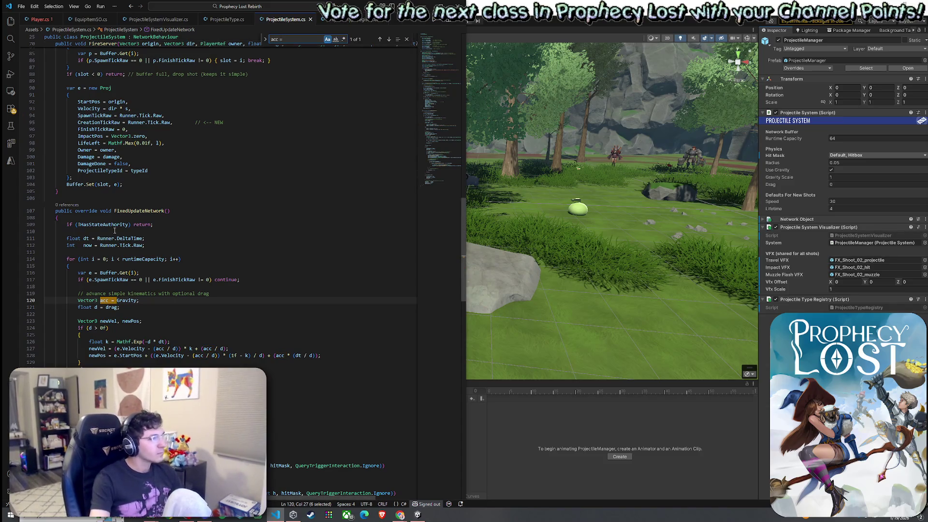
scroll(151, 275, down, 2)
click(152, 276)
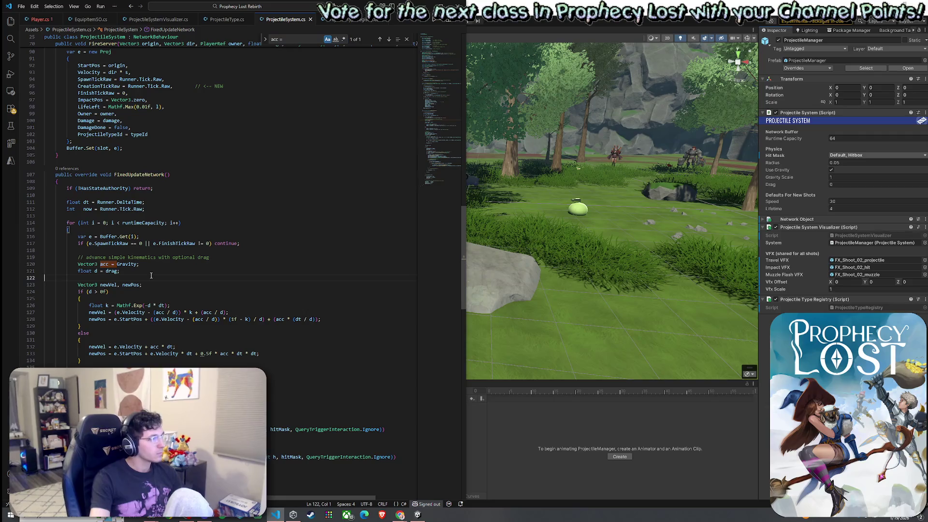
key(Left)
key(alt+Tab)
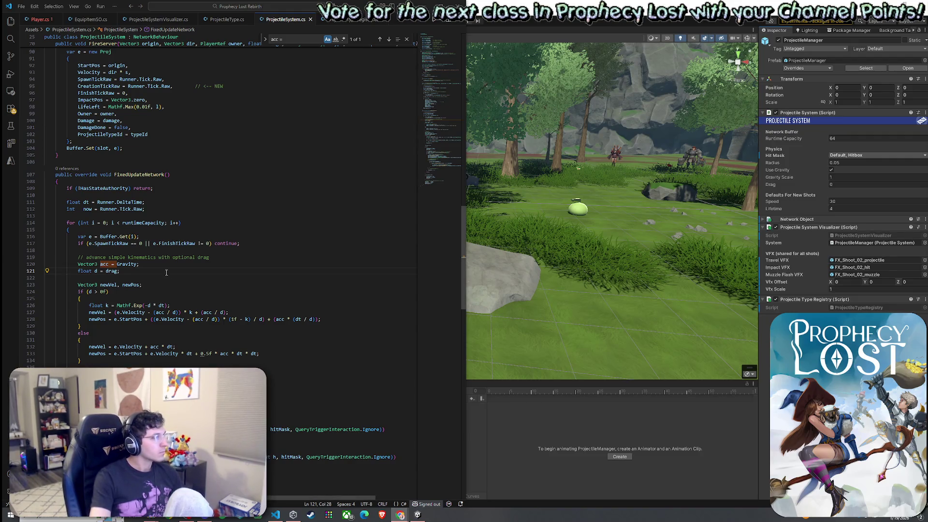
click(215, 258)
mouse_move(201, 271)
mouse_down()
mouse_move(203, 259)
mouse_move(65, 258)
mouse_move(79, 265)
mouse_up()
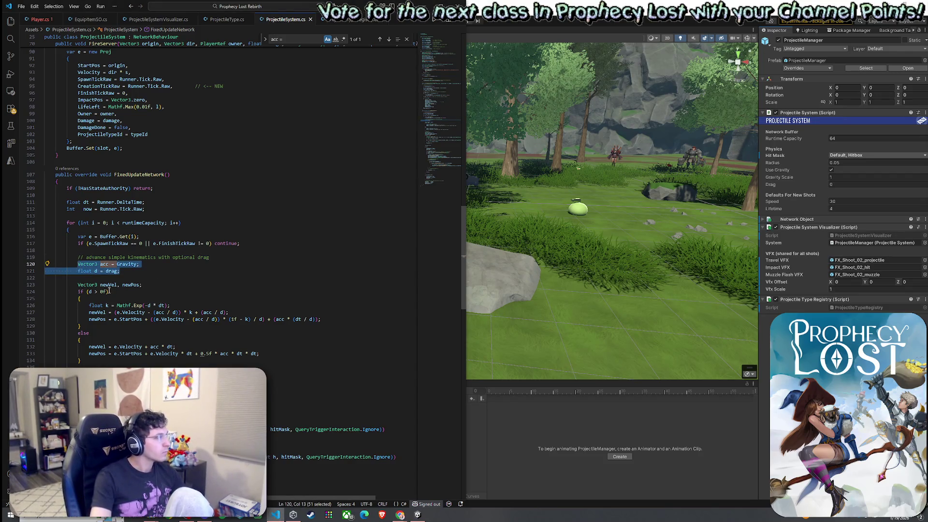
Look up each projectile's type from ProjectileTypeRegistry and compute acc from its useGravity, gravityScale and drag
text(var type = ProjectileType)
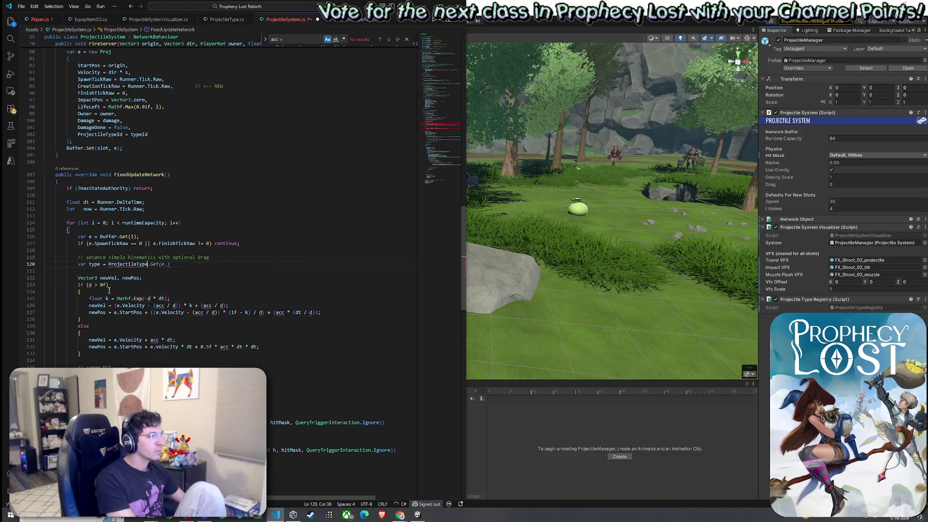
text(Registry)
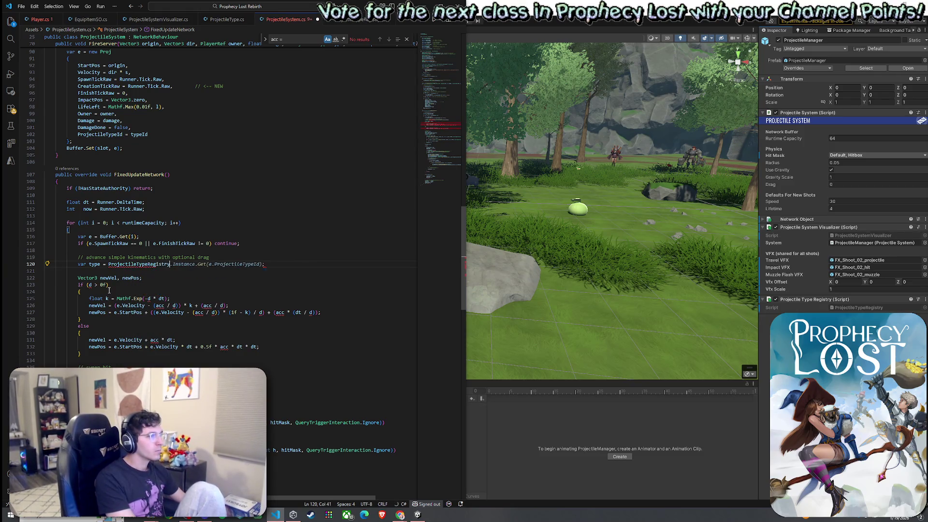
text(.Instance)
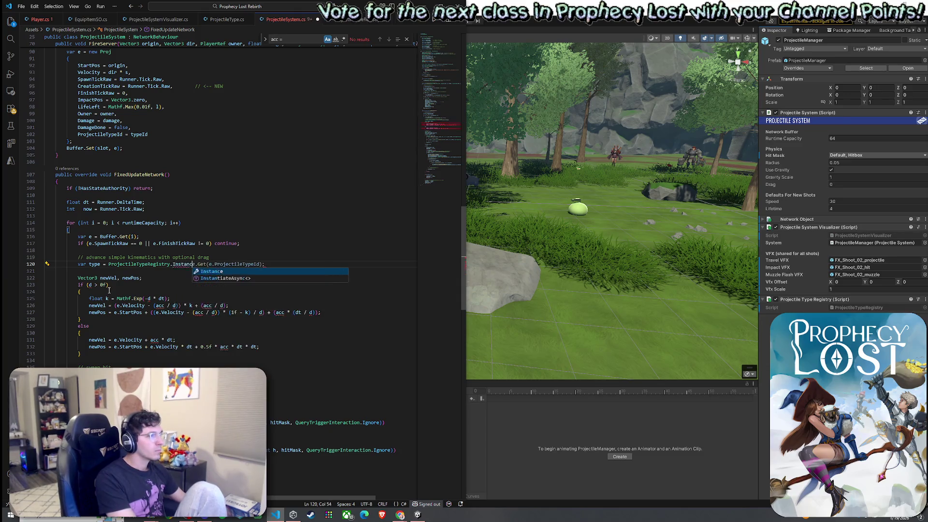
text( ? )
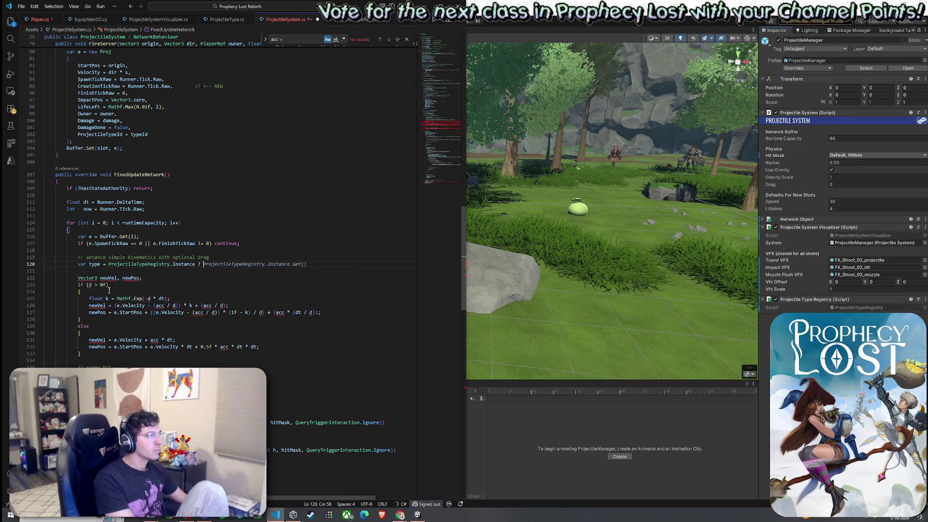
text(ProjectileType)
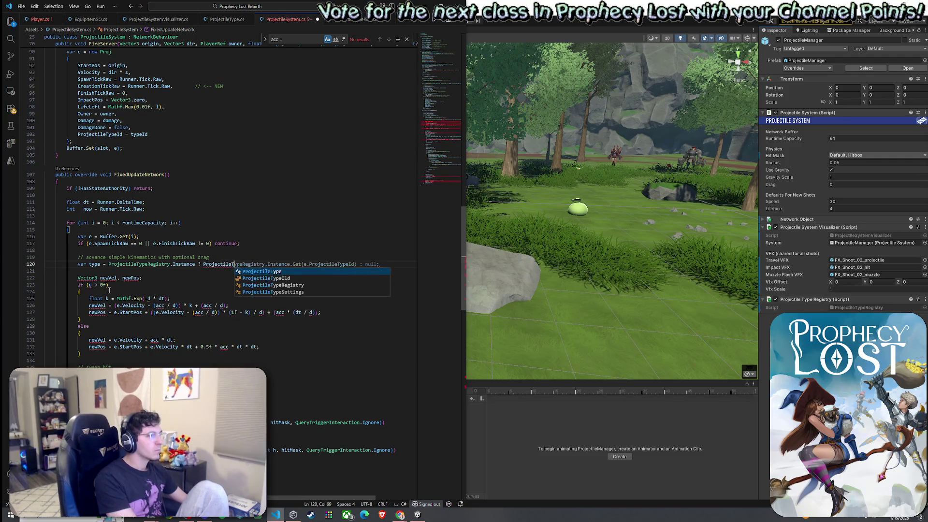
text(Registry)
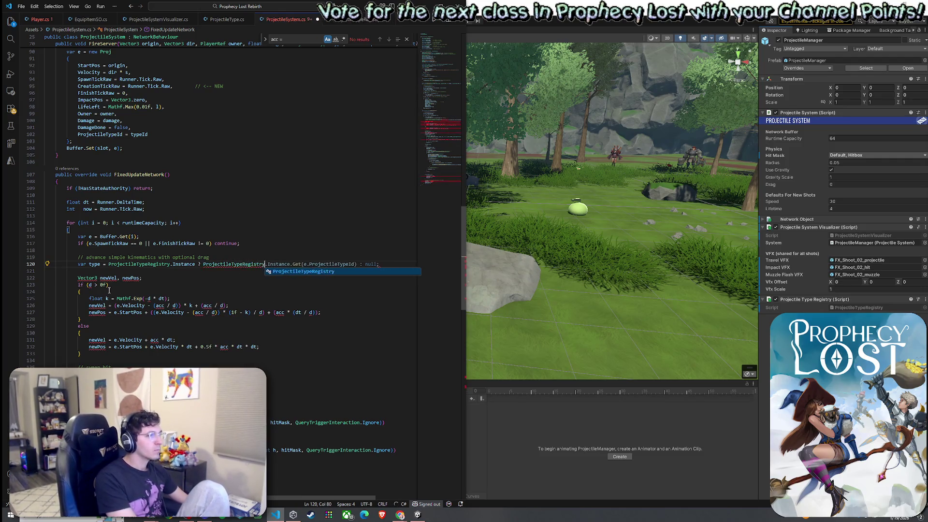
text(.Isntance.Instance.Get(e.P)
key(Tab)
key(Tab)
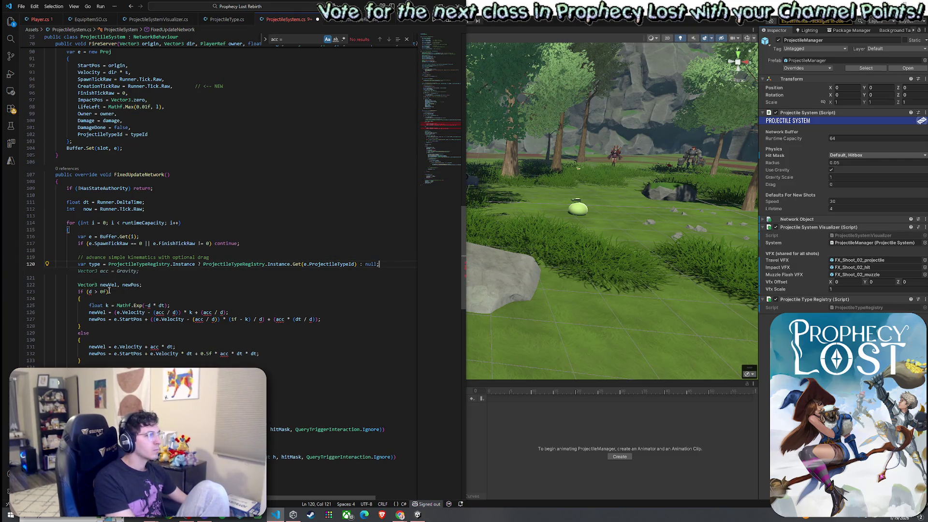
key(Tab)
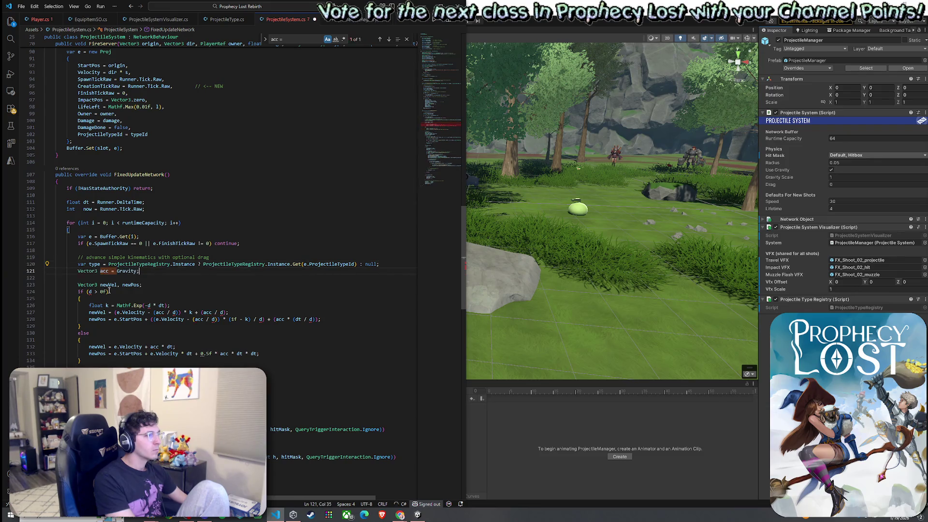
key(BackSpace)
key(BackSpace)
key(BackSpace)
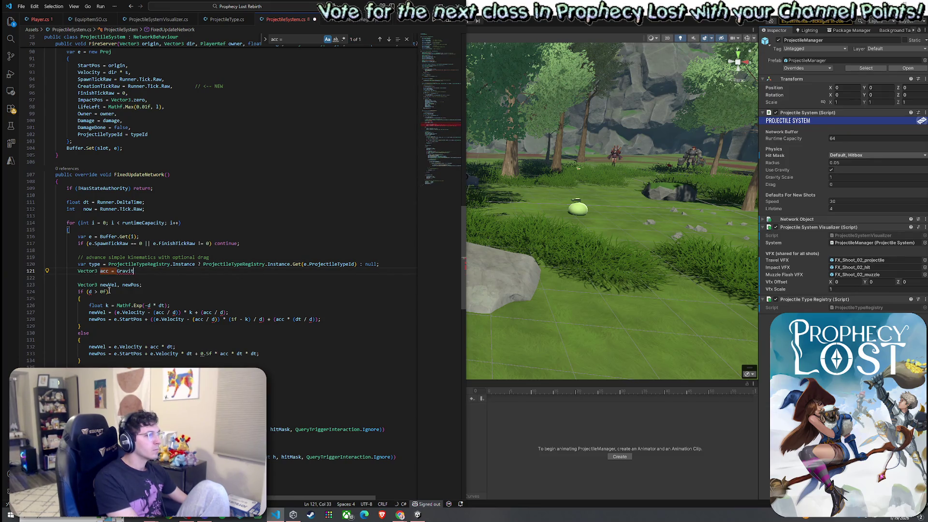
text(()
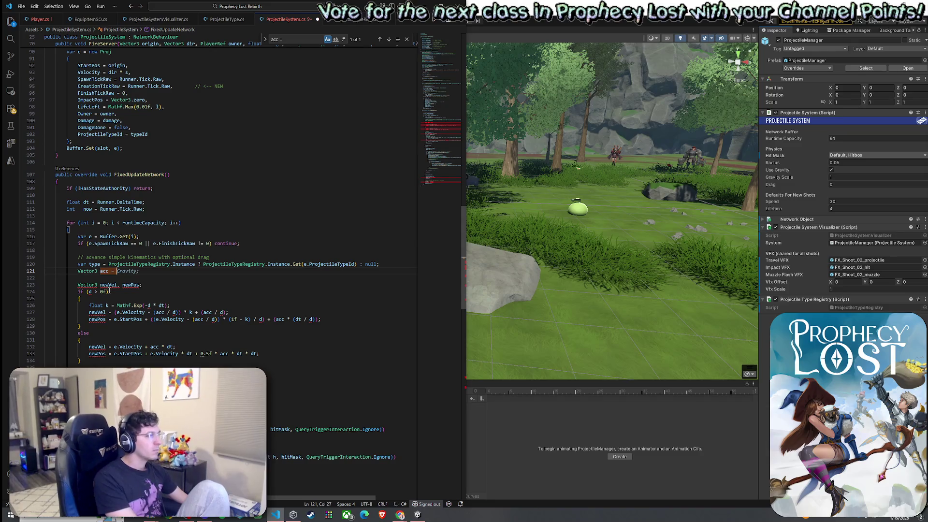
text(type)
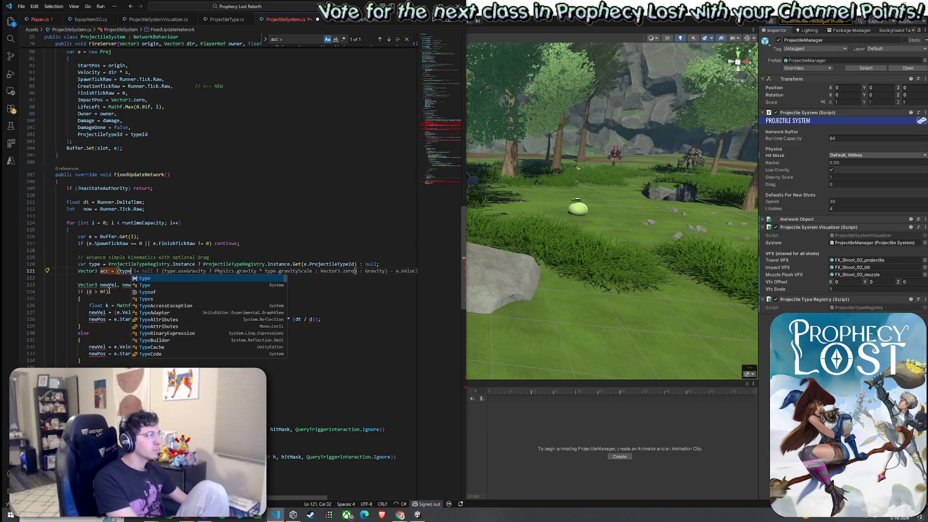
key(Escape)
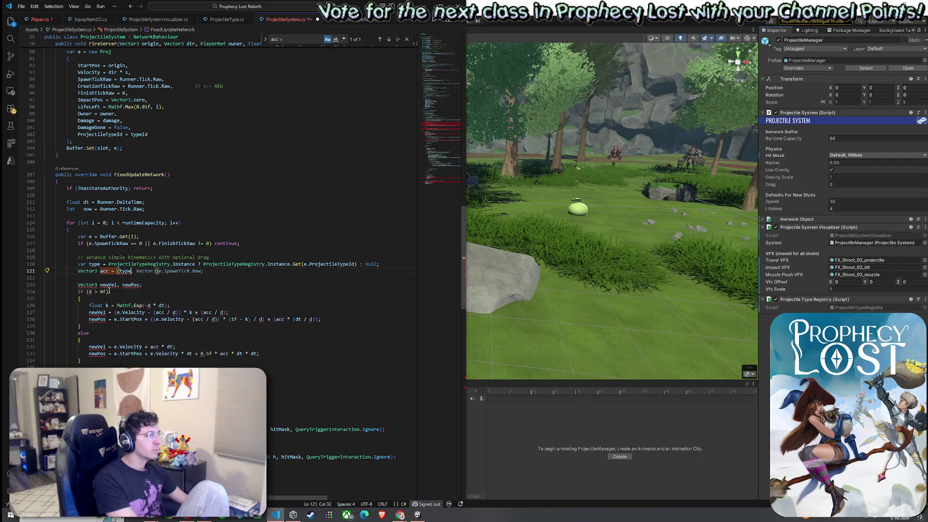
text(!= nu)
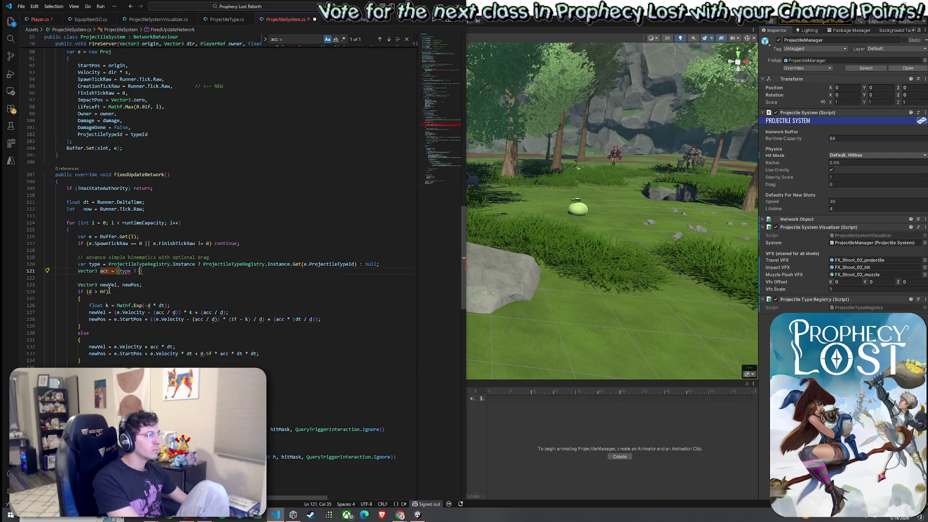
text(ll) ?)
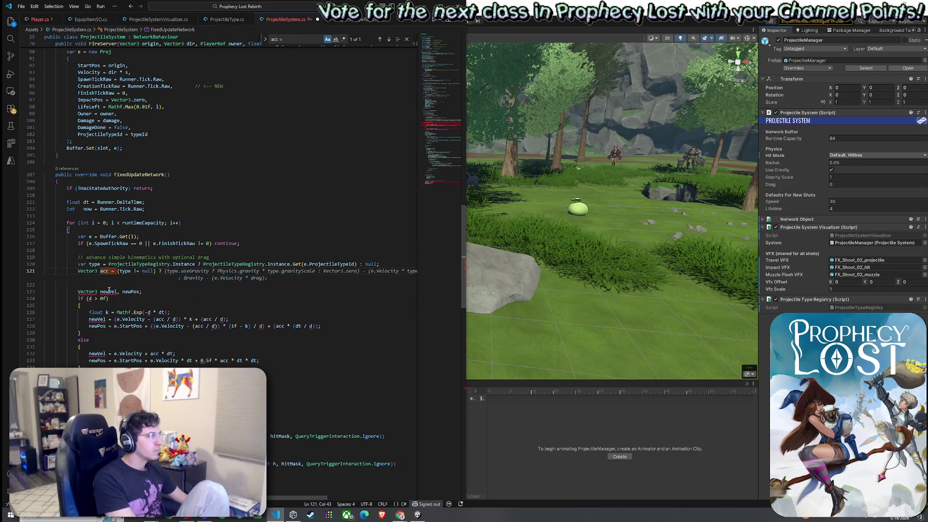
text( ()
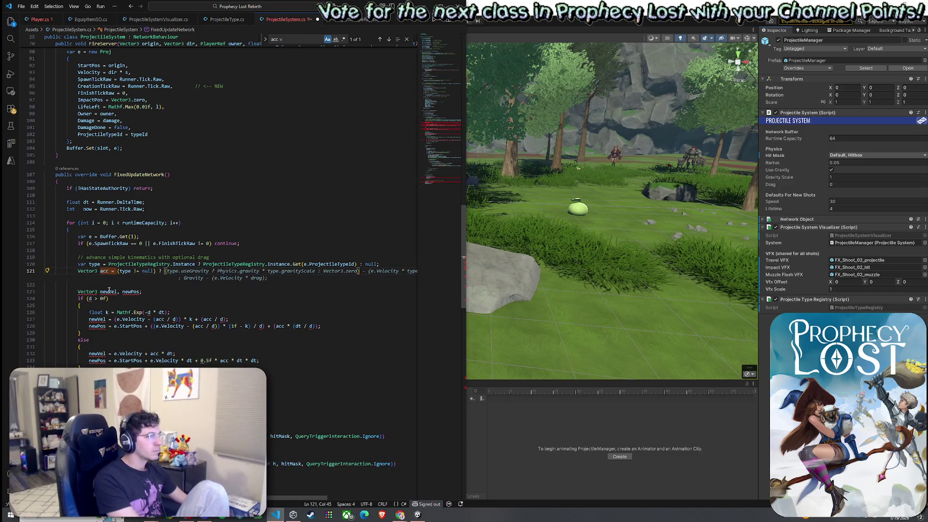
key(Tab)
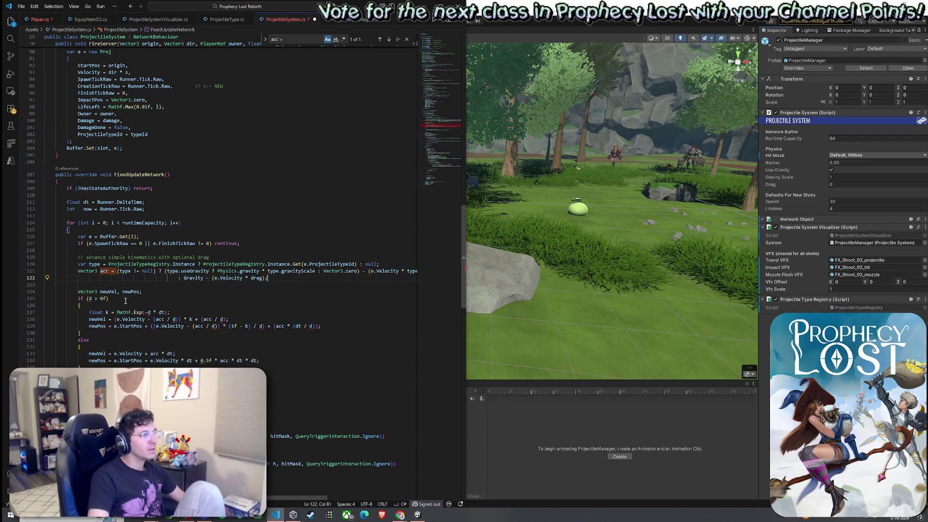
Review the new type lookup and acceleration lines, checking the useGravity, gravityScale and drag terms
click(176, 271)
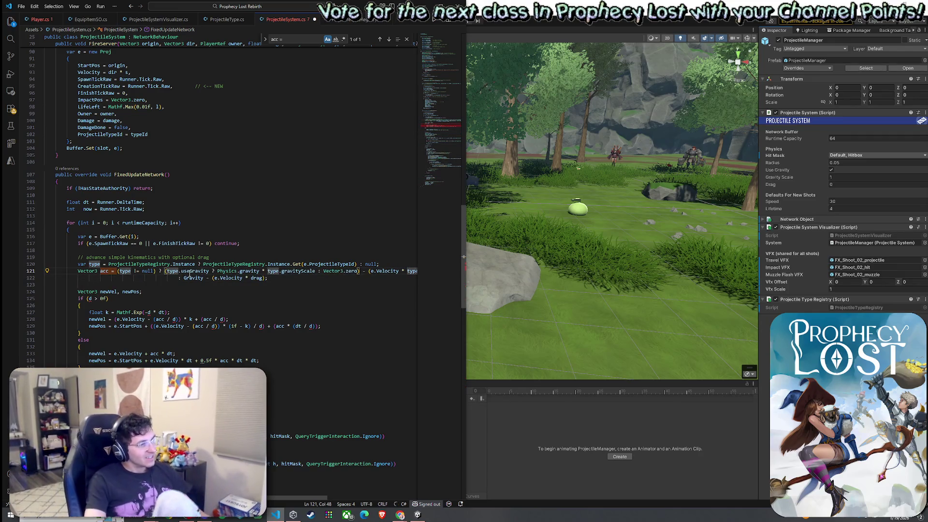
click(195, 272)
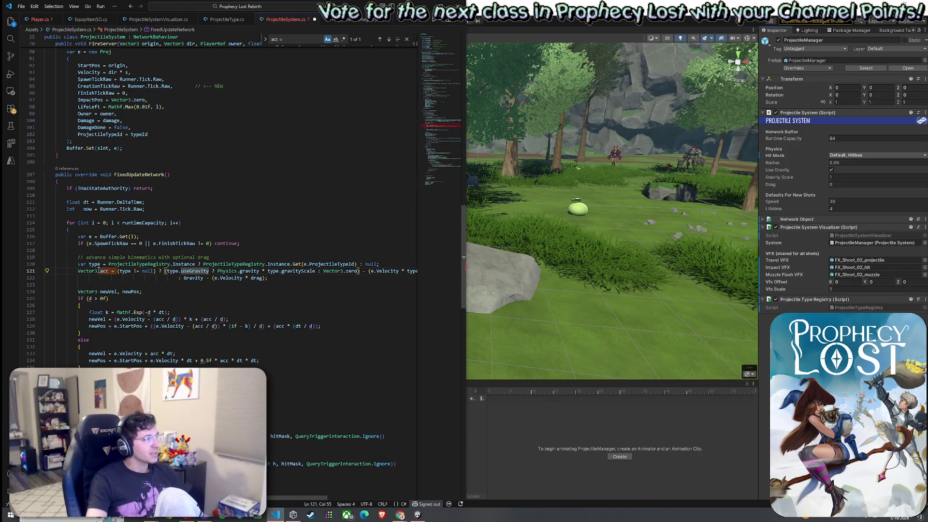
click(184, 271)
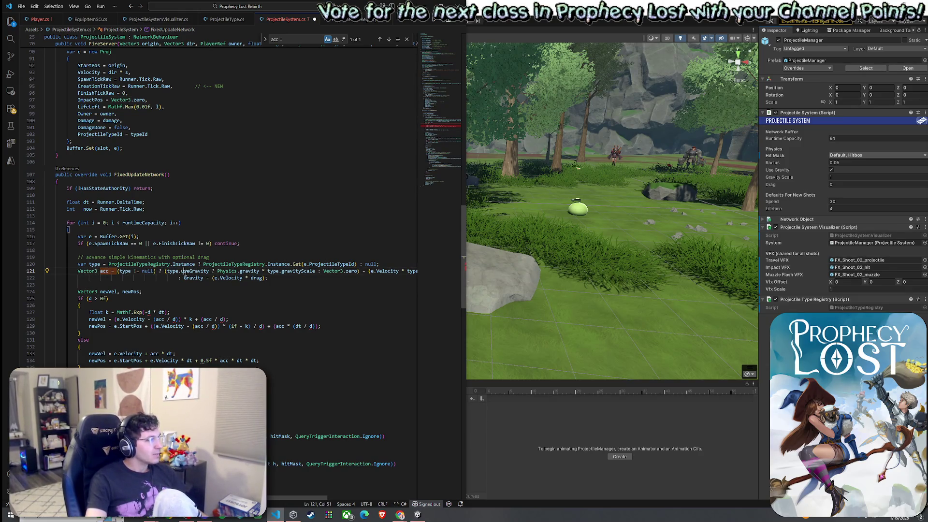
click(149, 272)
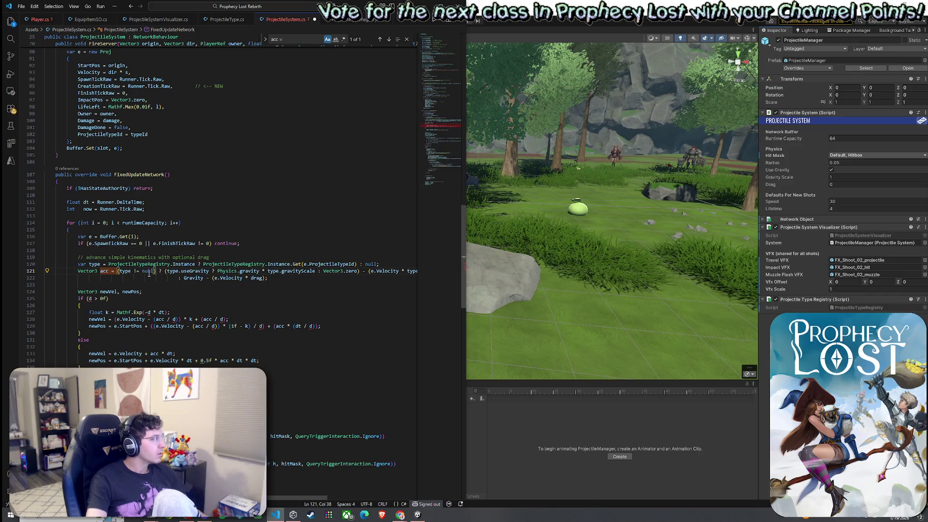
click(193, 272)
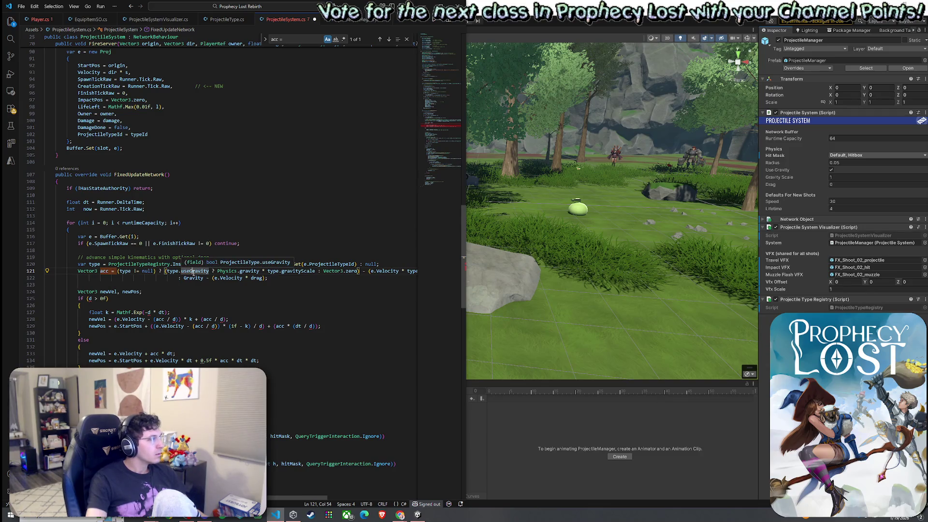
click(278, 271)
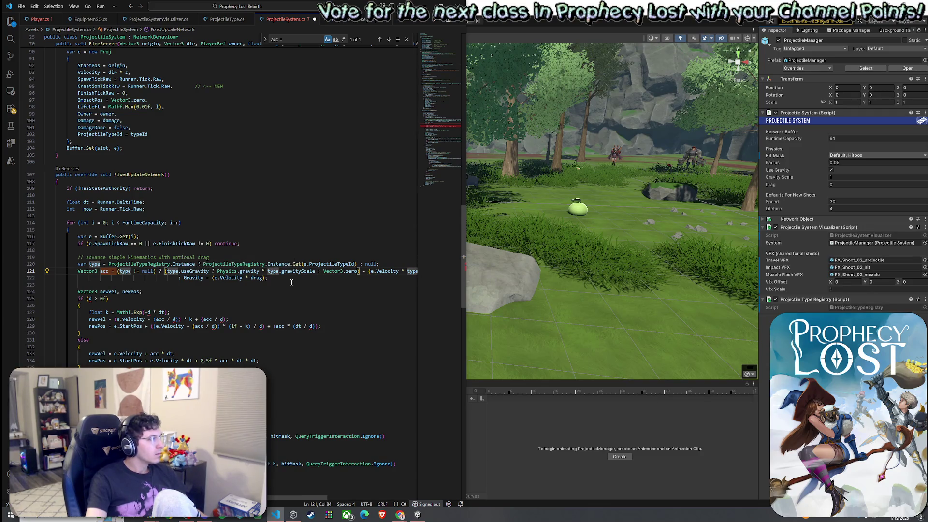
drag(374, 271, 400, 275)
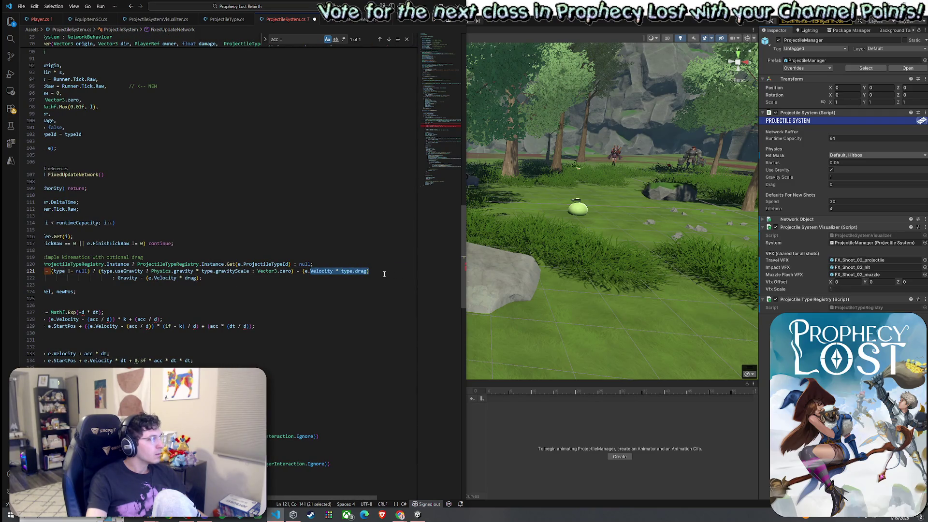
click(355, 272)
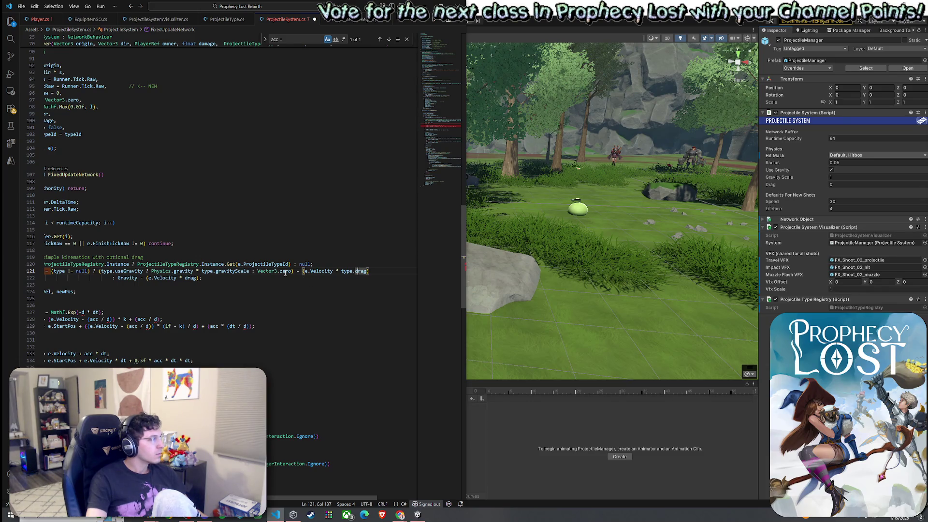
mouse_move(124, 271)
mouse_down()
mouse_move(49, 265)
mouse_move(377, 271)
mouse_up()
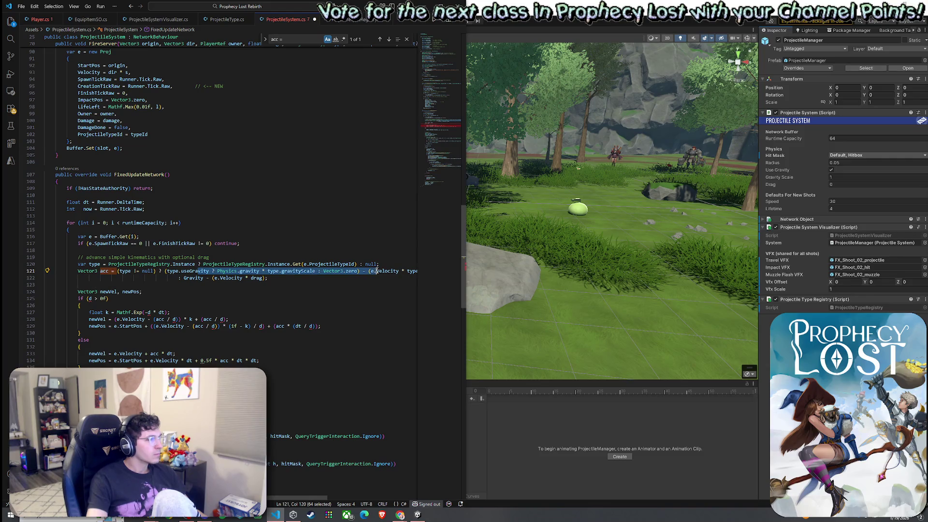
Go to the definition of the fallback drag variable, then add a line after the acceleration expression
double_click(255, 278)
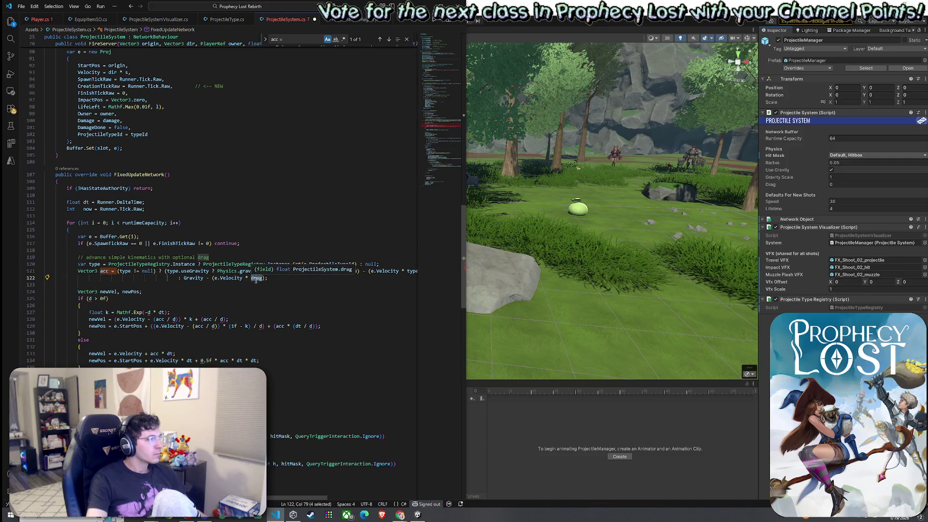
scroll(256, 290, up, 4)
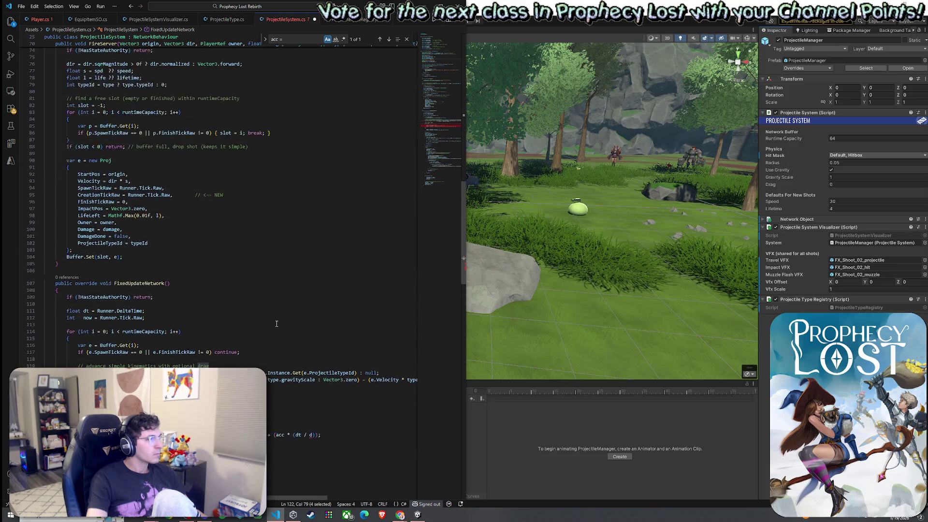
right_click(256, 358)
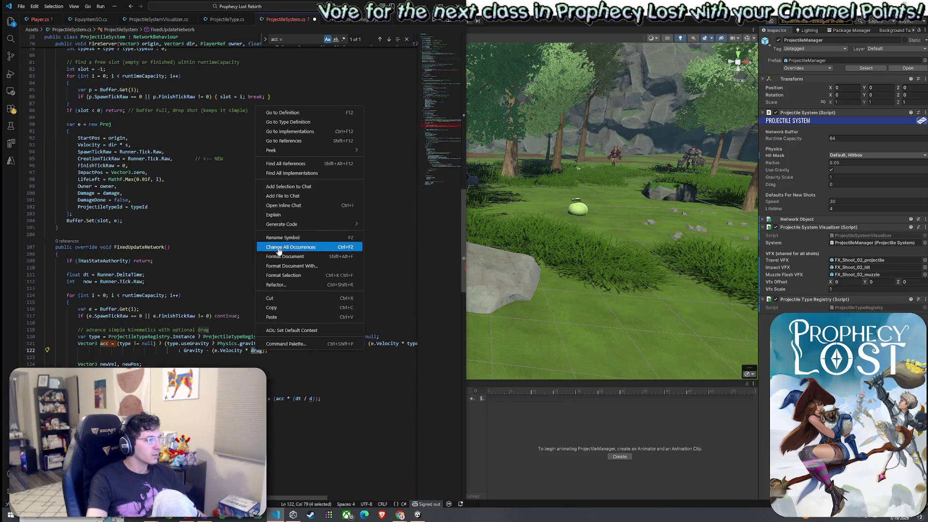
click(281, 112)
scroll(245, 281, down, 20)
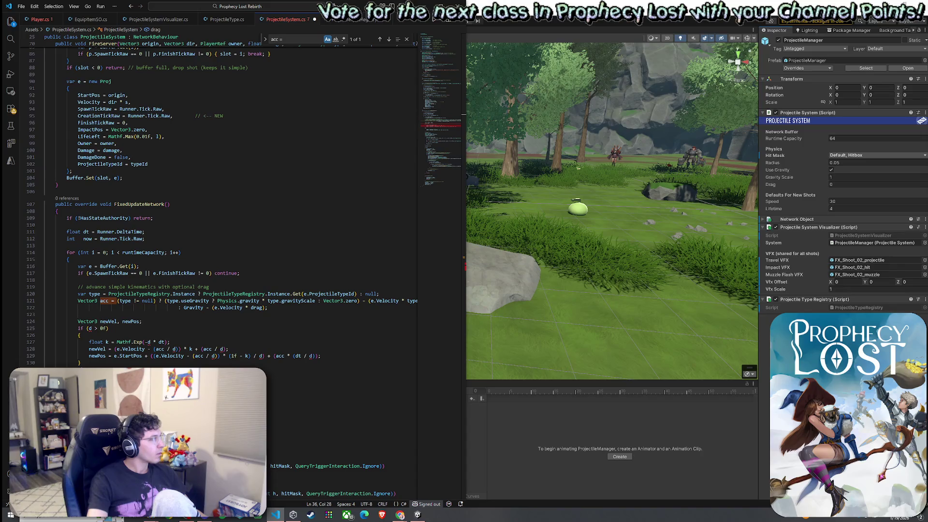
scroll(212, 295, down, 1)
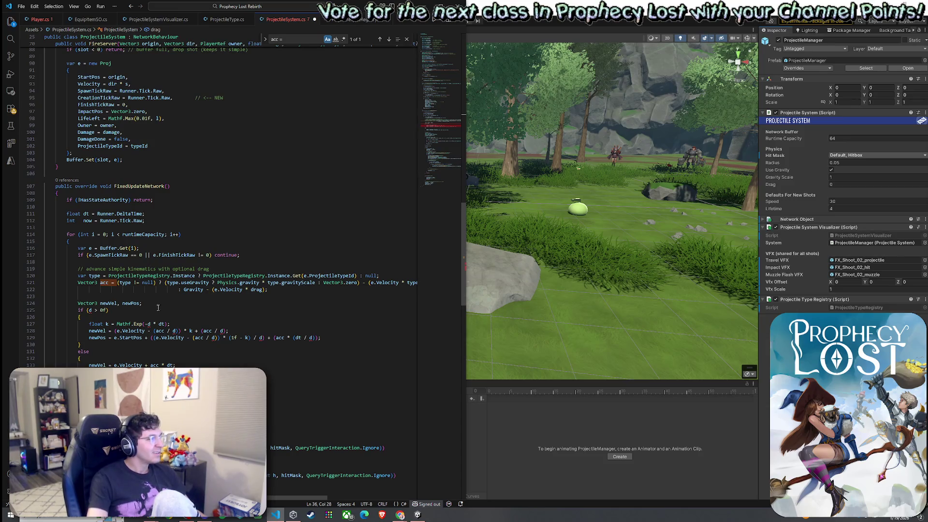
mouse_move(89, 310)
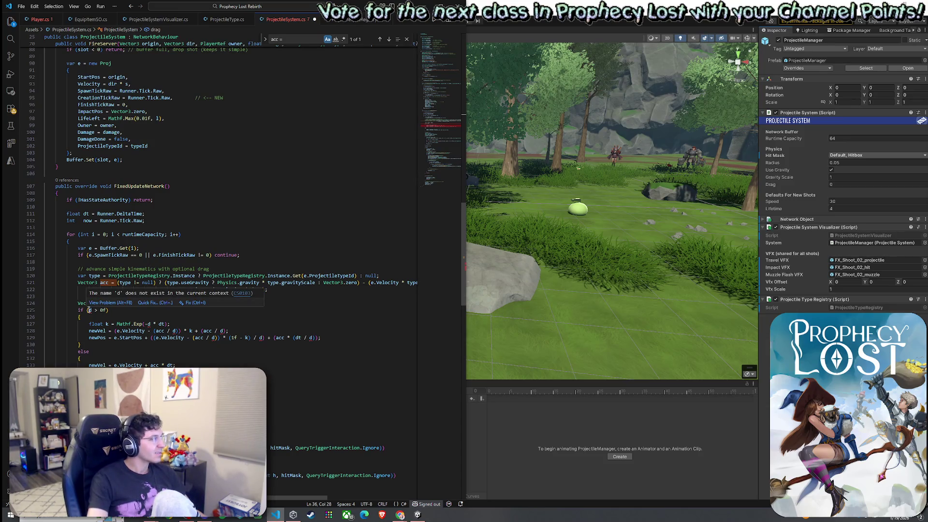
click(280, 291)
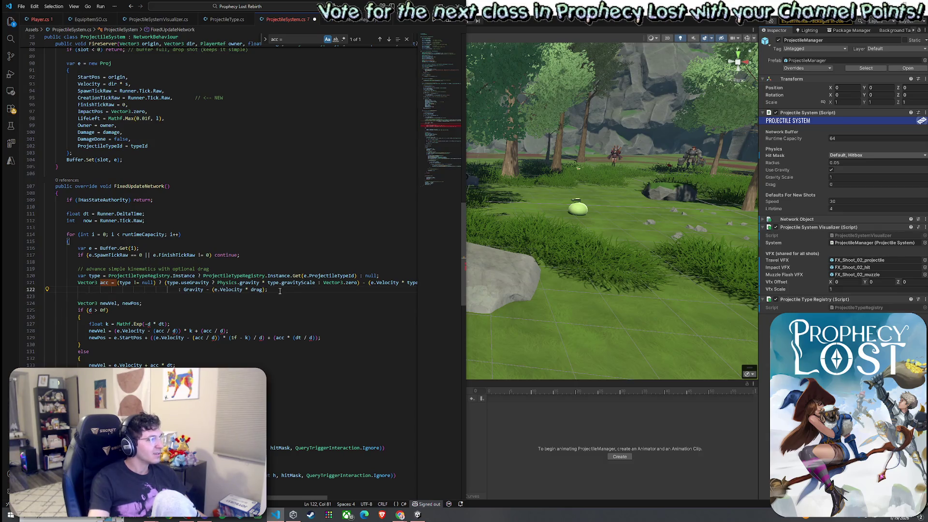
key(Return)
key(Return)
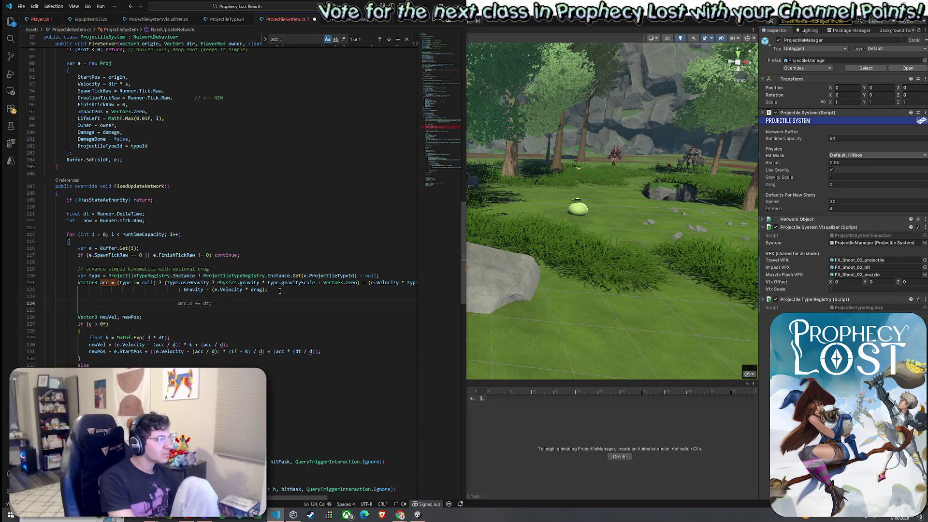
Review the gravity expression and its fallback, then start an indented line below the acceleration code
mouse_move(240, 283)
mouse_down()
mouse_move(414, 285)
mouse_move(307, 285)
mouse_up()
click(306, 285)
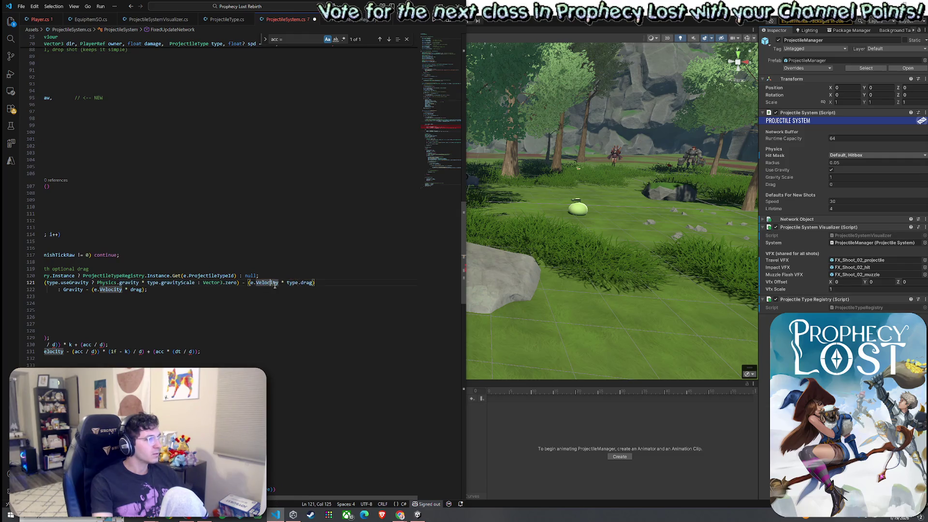
click(293, 283)
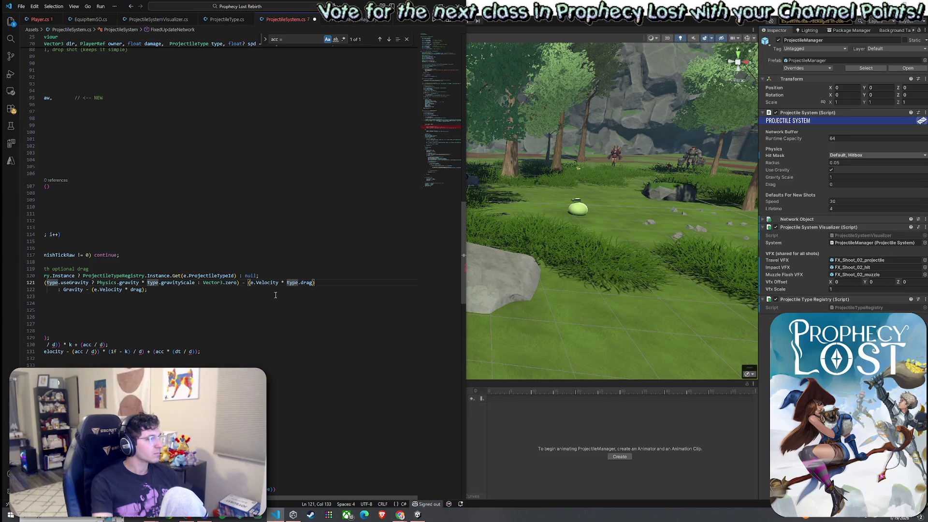
mouse_move(147, 290)
mouse_down()
mouse_move(100, 290)
mouse_move(272, 290)
mouse_up()
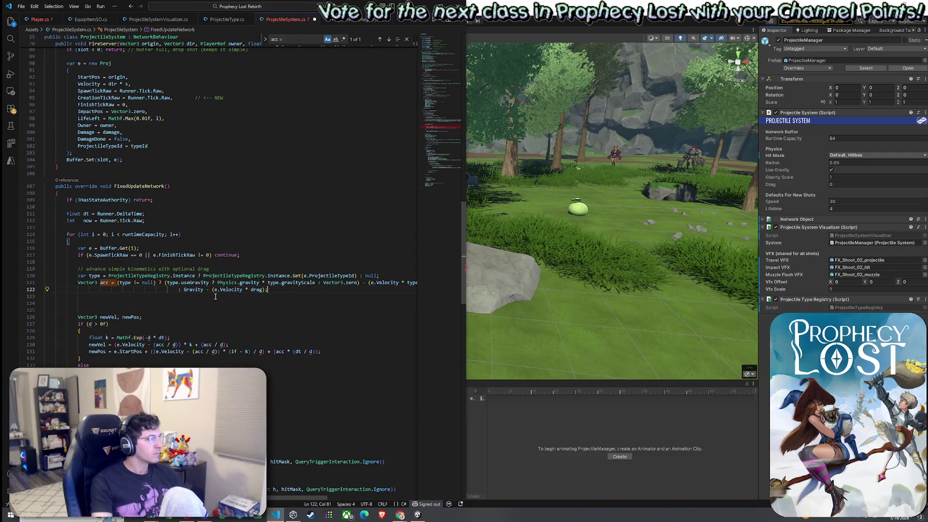
click(166, 302)
click(164, 298)
key(Tab)
key(Tab)
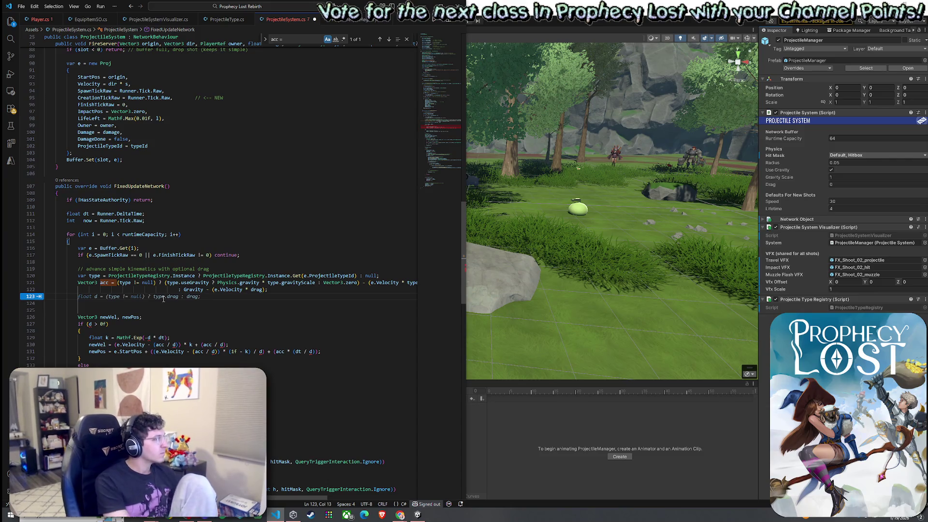
Declare float d from type.drag and float r from the type's radius, each falling back to the defaults
text(float d =)
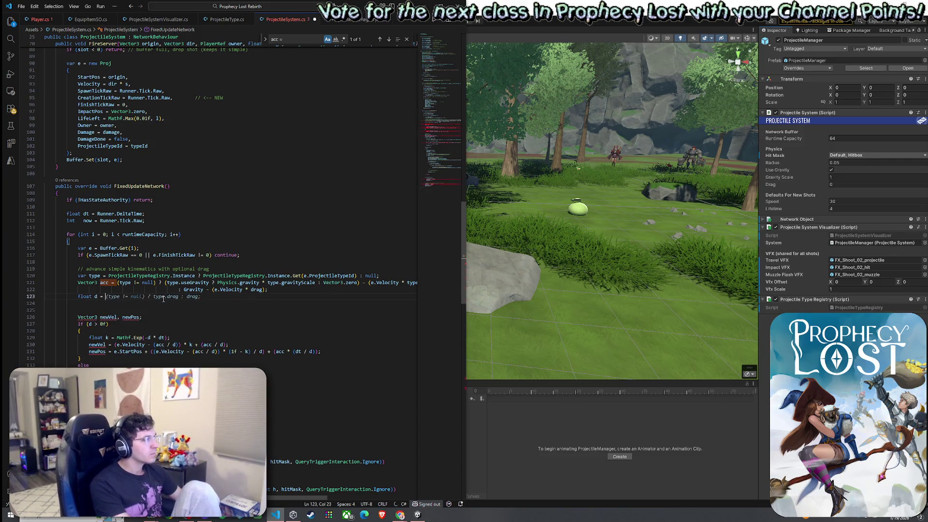
key(Tab)
key(Return)
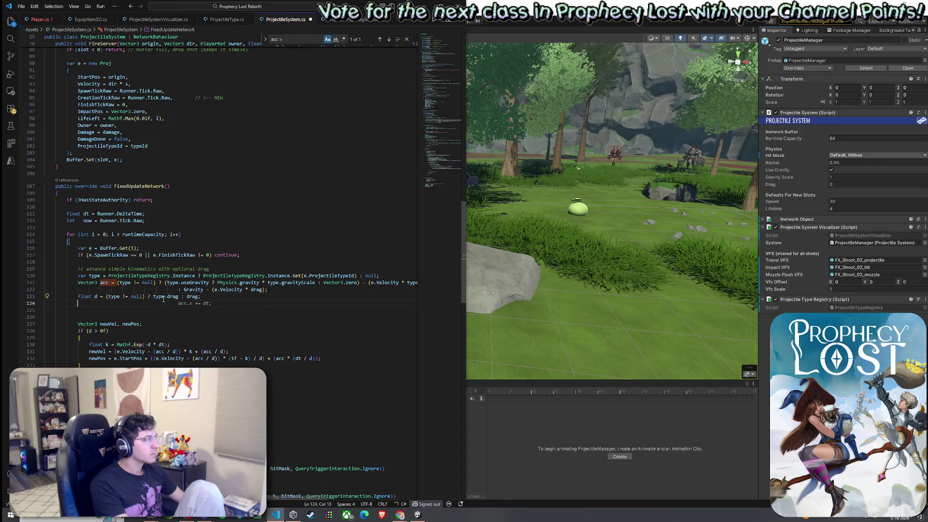
text(float r =)
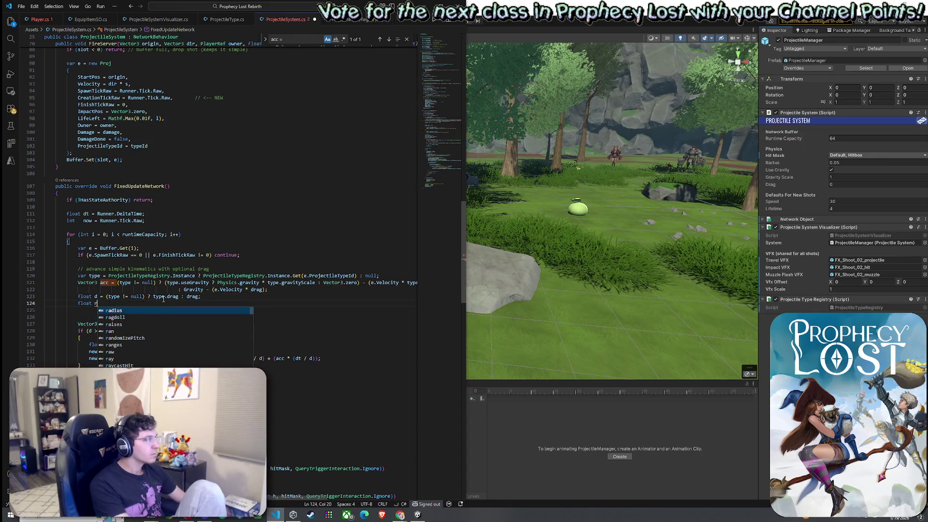
key(Tab)
Delete the stray blank line left below the new d and r declarations
scroll(184, 293, down, 2)
scroll(183, 293, up, 2)
click(213, 325)
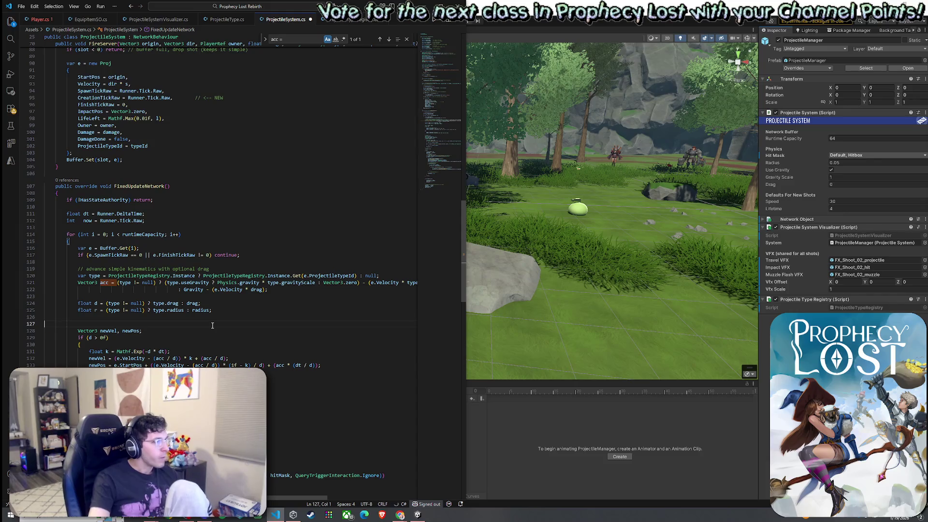
key(BackSpace)
key(Up)
key(Up)
key(End)
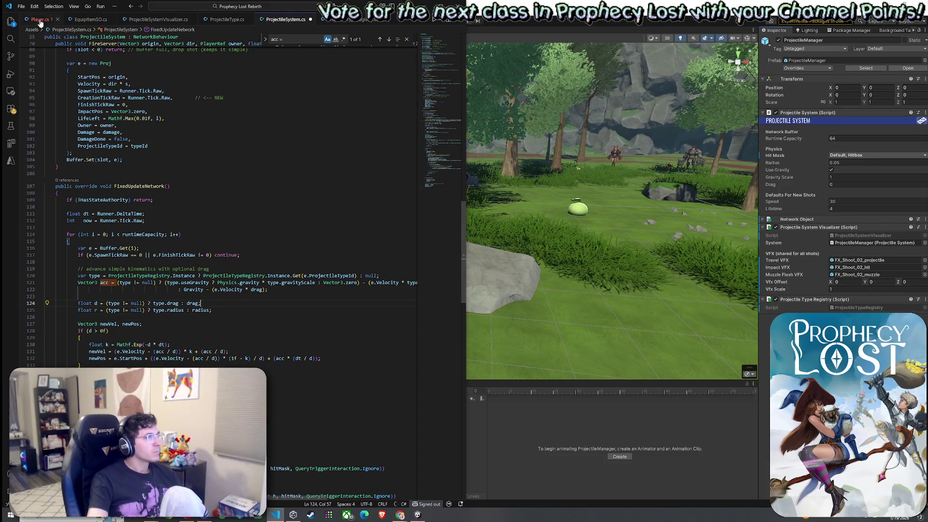
click(21, 7)
key(Escape)
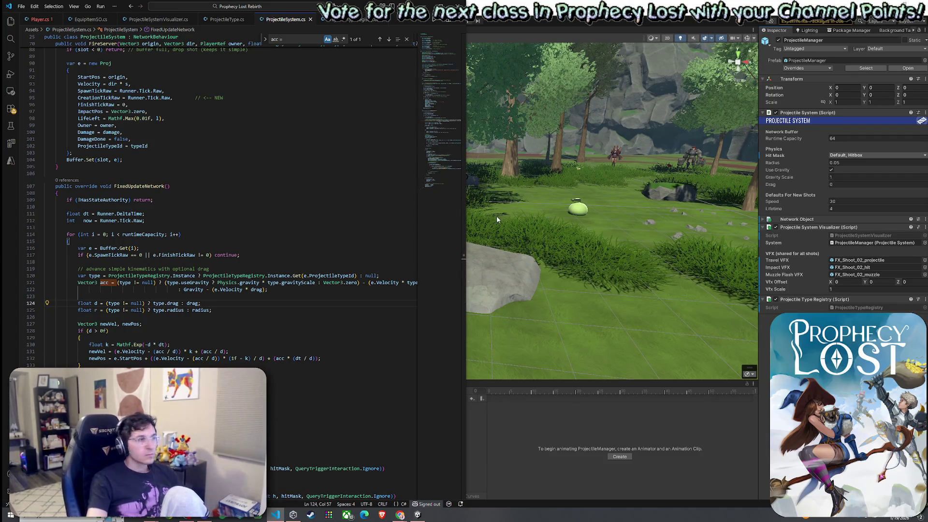
scroll(391, 240, down, 7)
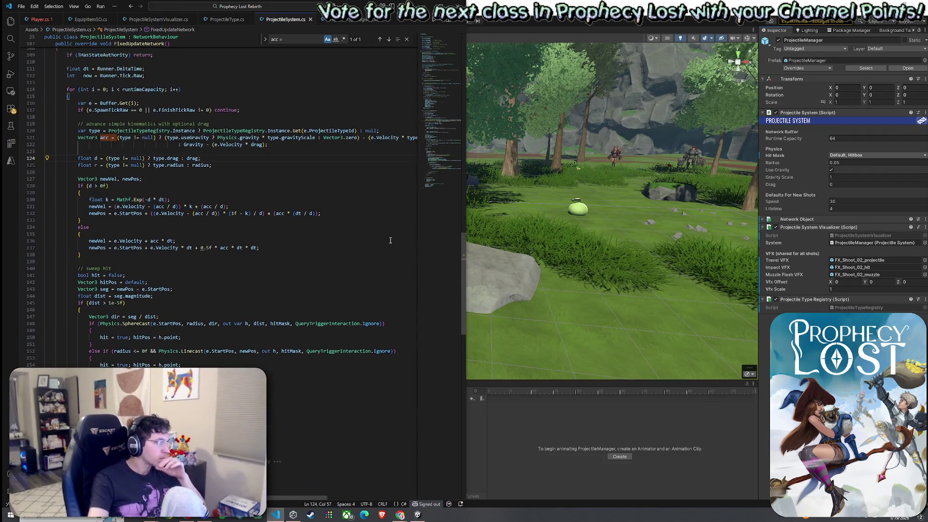
click(22, 6)
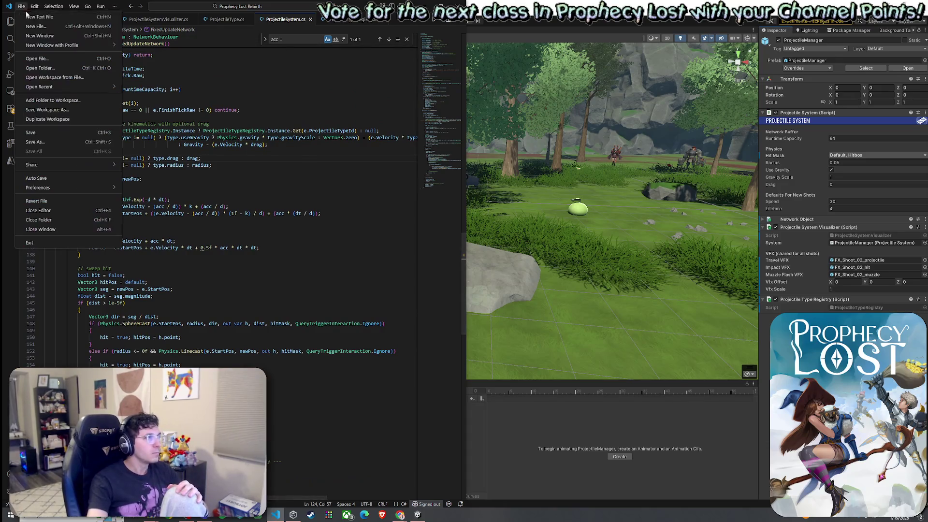
Save ProjectileSystem.cs with the new d and r lines
click(53, 138)
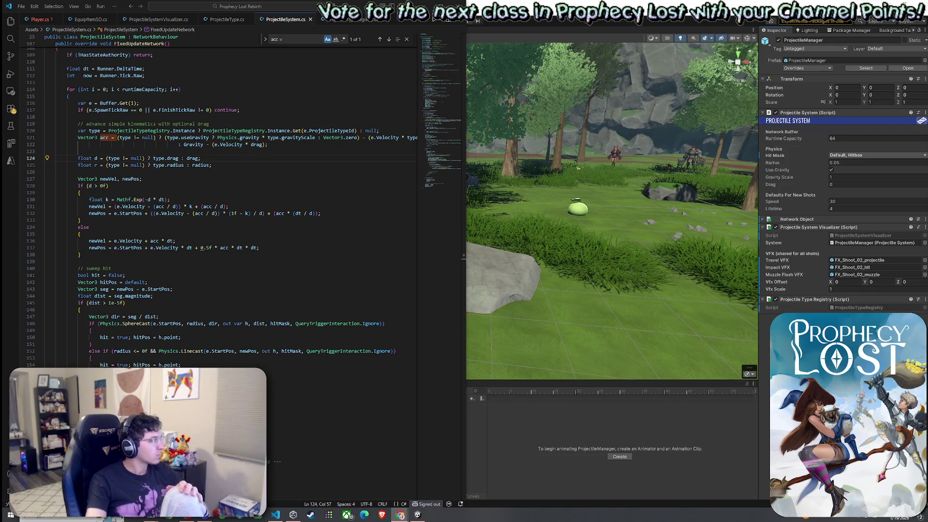
key(ctrl+f)
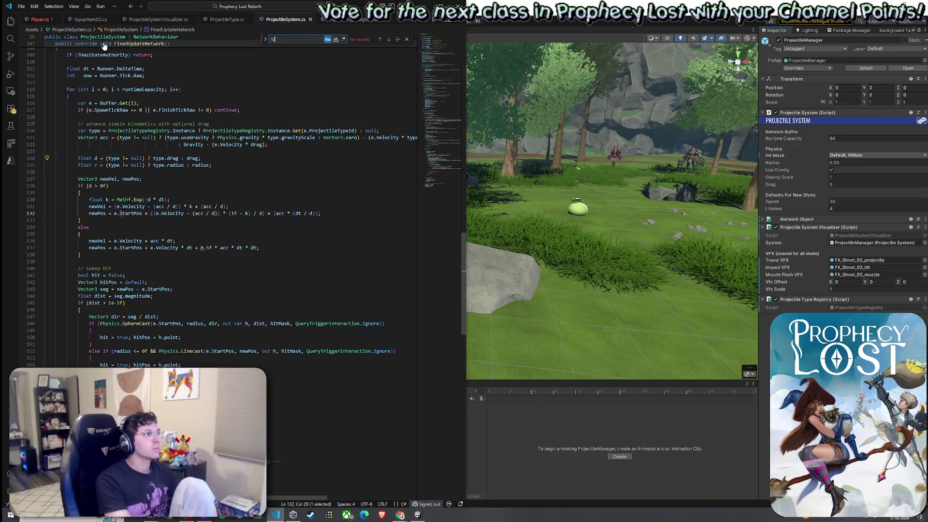
Find the SphereCast call and replace its radius argument with r
text(SphereCast)
scroll(142, 184, down, 5)
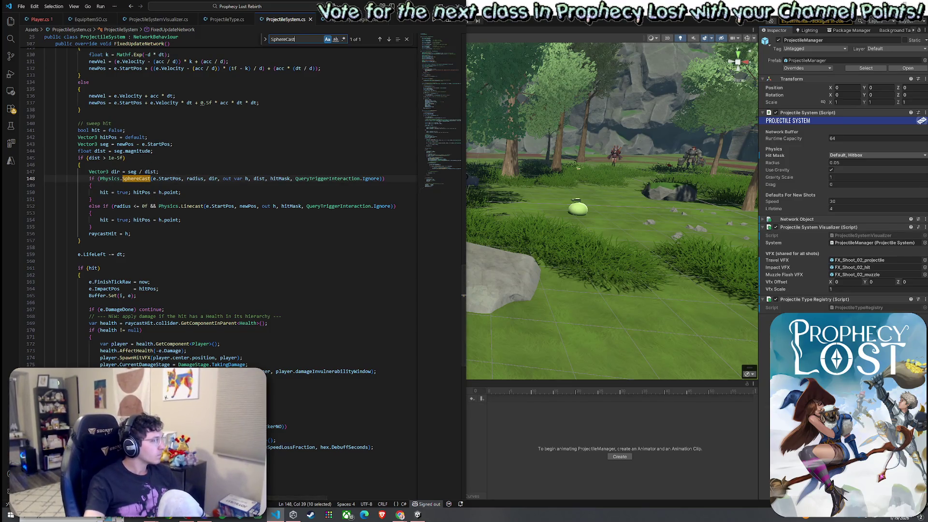
key(alt+Tab)
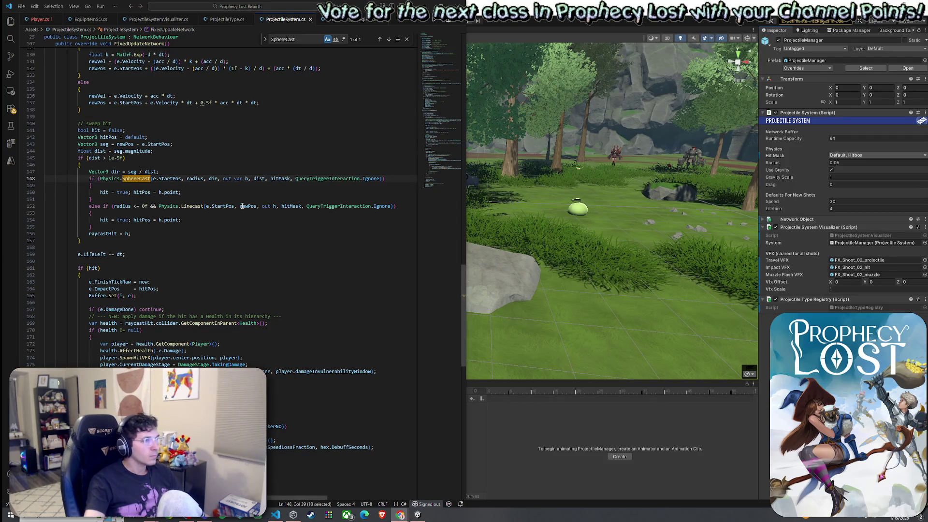
double_click(196, 178)
text(r)
click(201, 166)
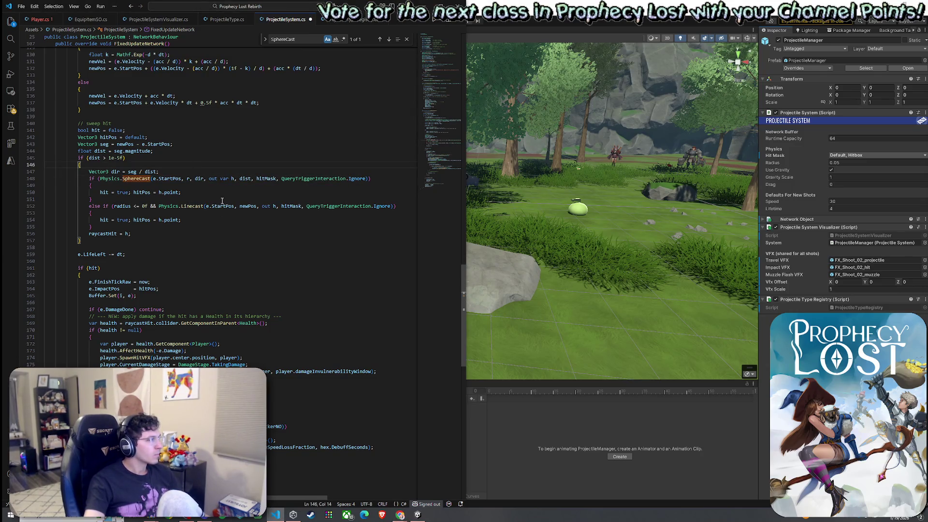
double_click(199, 179)
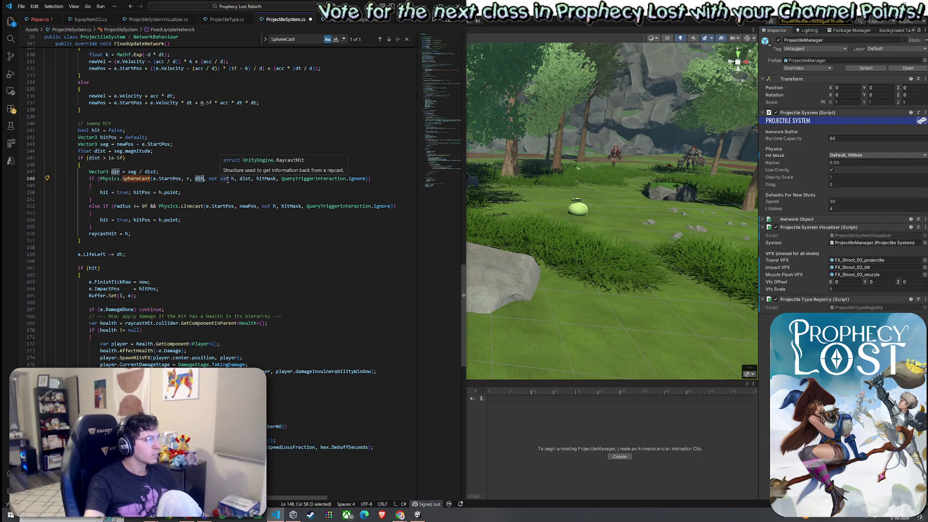
Check where d is used and save the radius change to ProjectileSystem.cs
scroll(133, 215, up, 10)
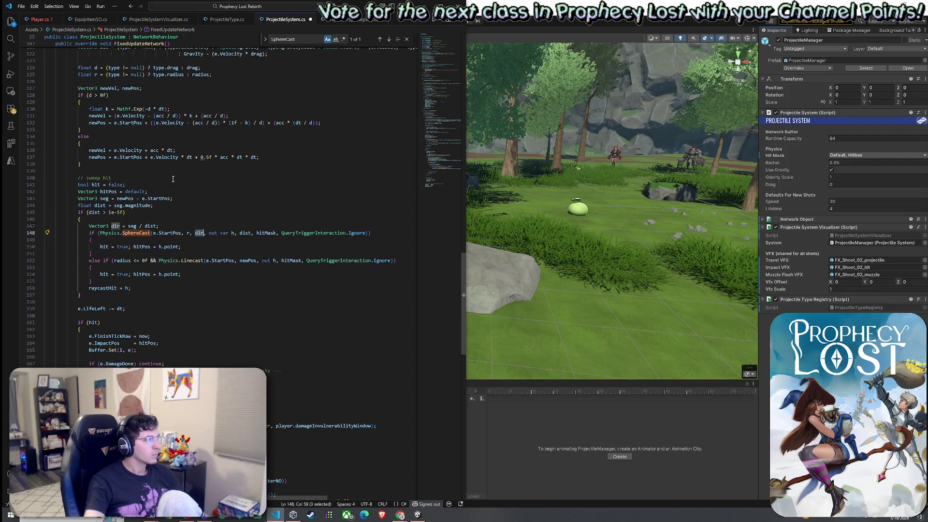
scroll(133, 215, down, 3)
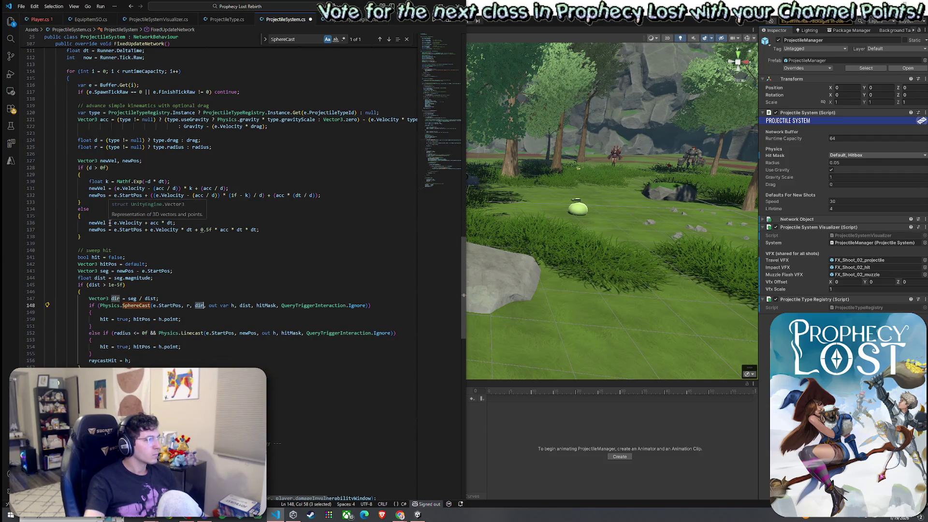
double_click(95, 158)
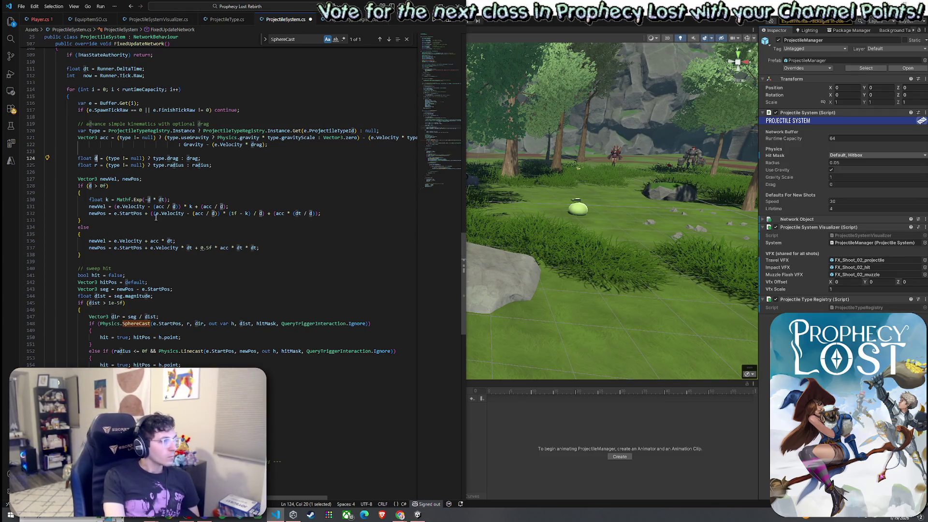
scroll(115, 251, down, 4)
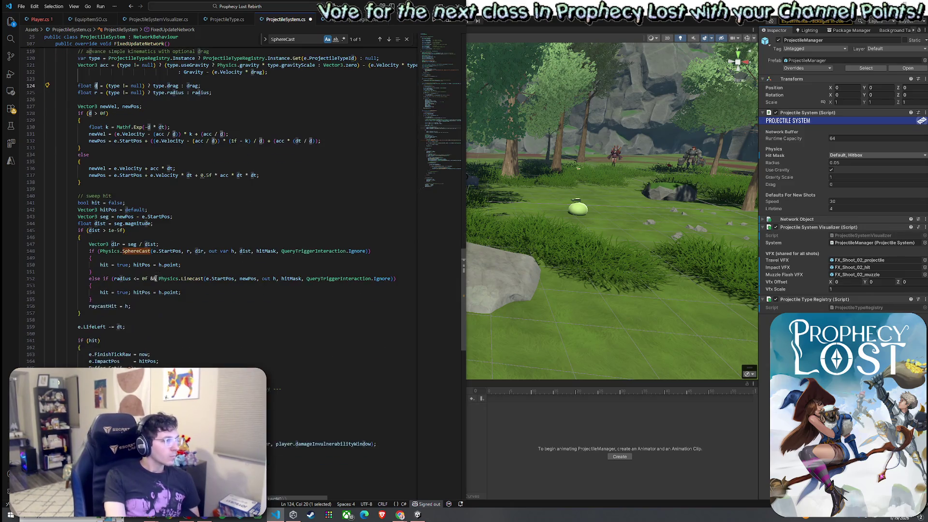
click(21, 7)
click(49, 133)
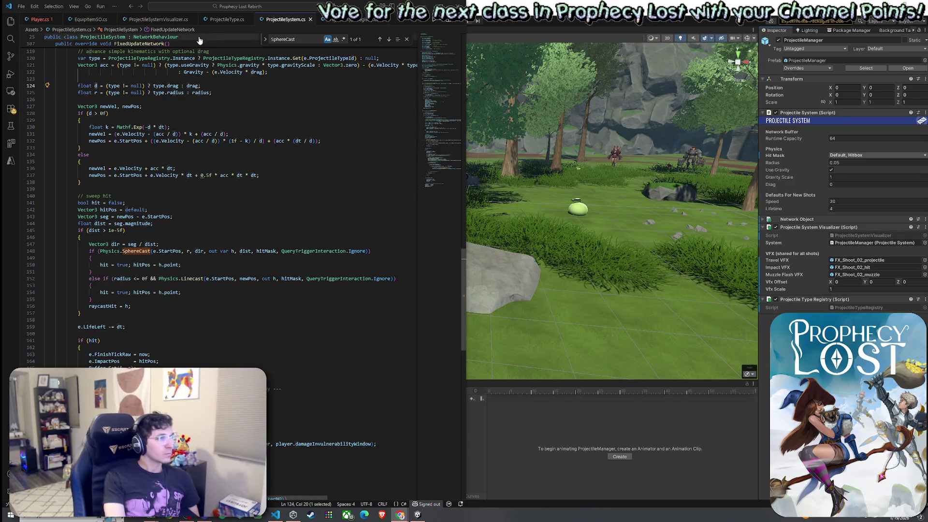
click(159, 20)
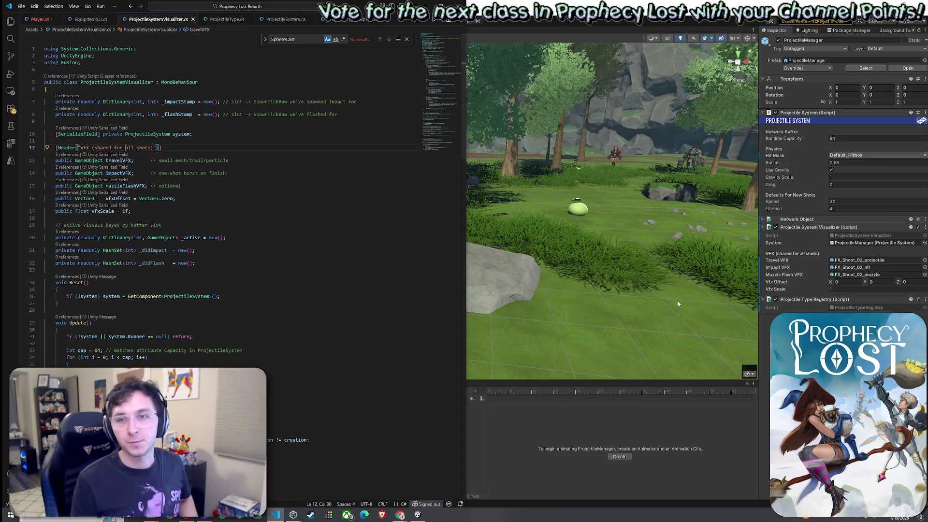
Leave ProjectileSystemVisualizer.cs and bring the browser's YouTube video to the front
key(alt+Tab)
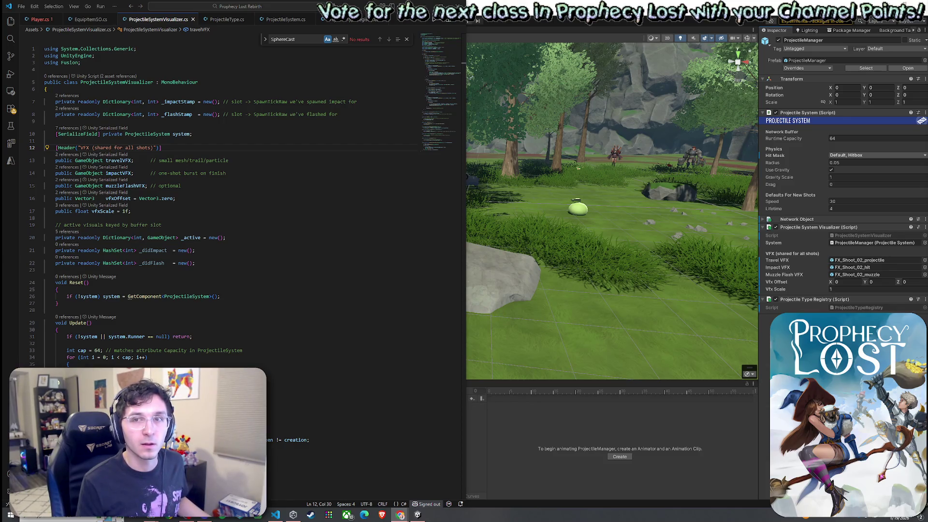
key(alt+Tab)
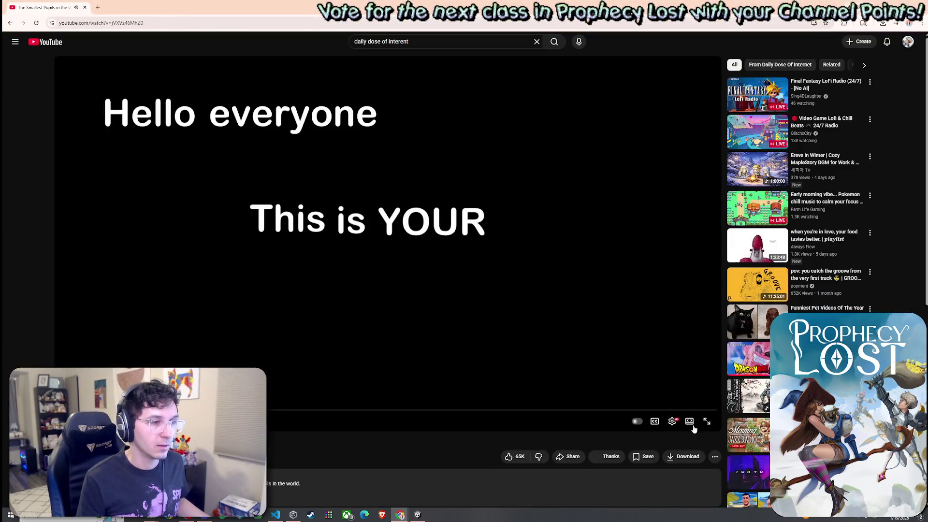
Switch the YouTube player to theater mode
click(690, 421)
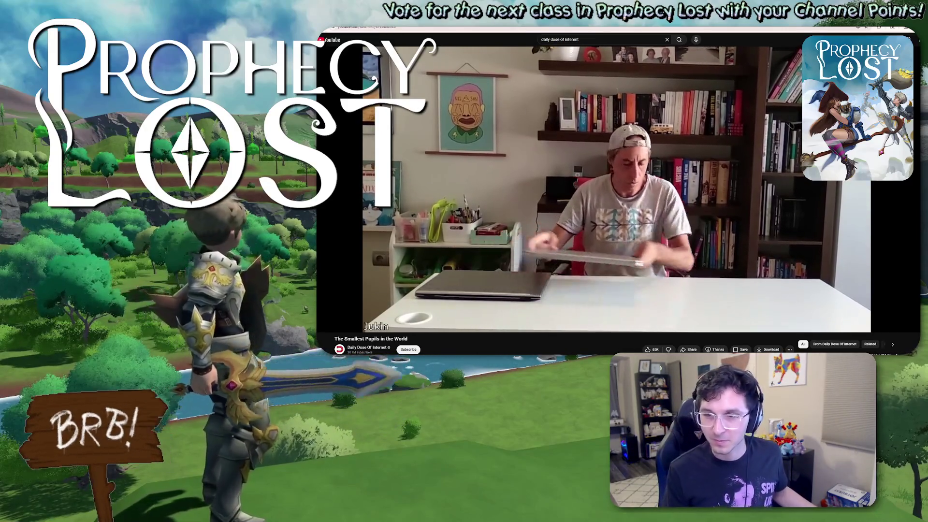
mouse_move(334, 326)
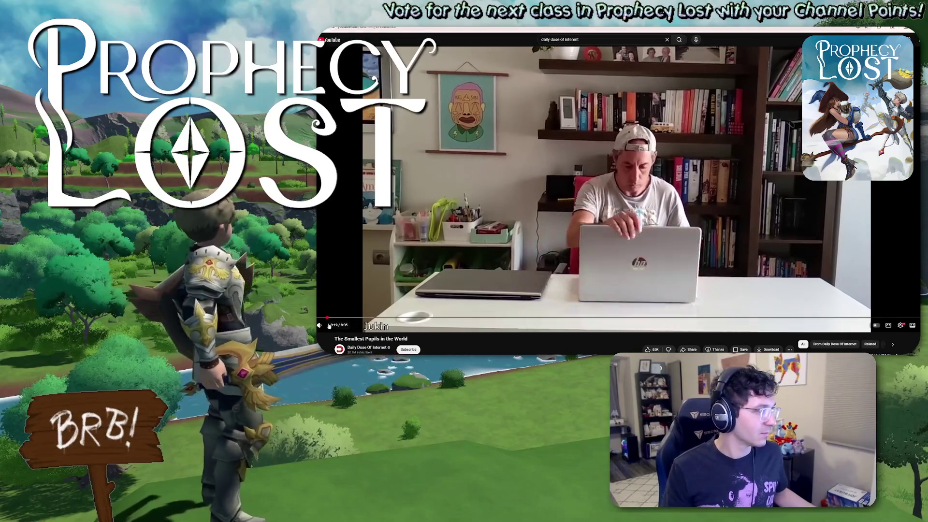
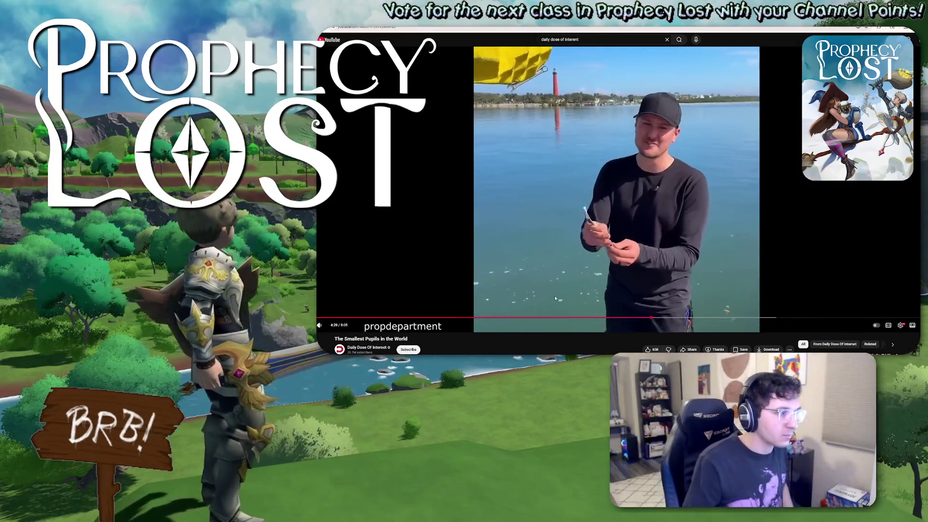
Pause the Daily Dose of Internet short 'The Smallest Pupils in the World' past its midpoint
mouse_move(329, 328)
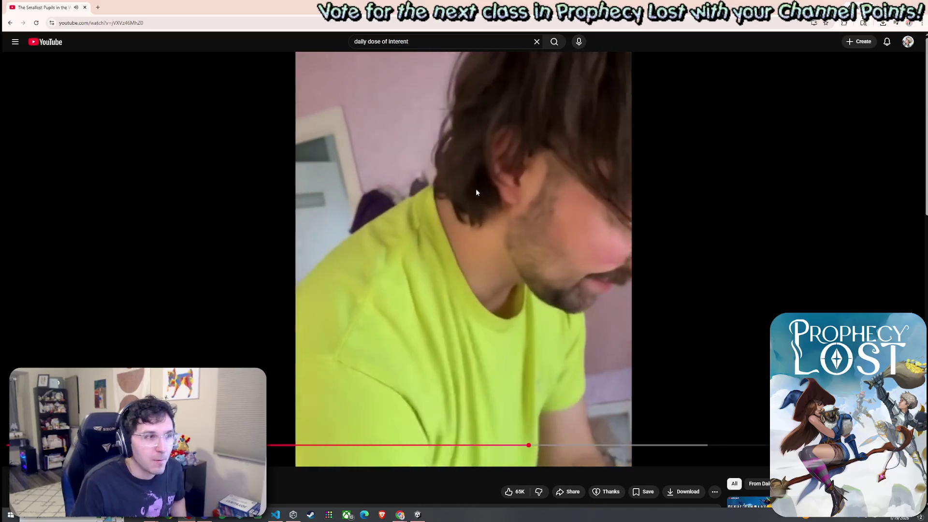
click(481, 199)
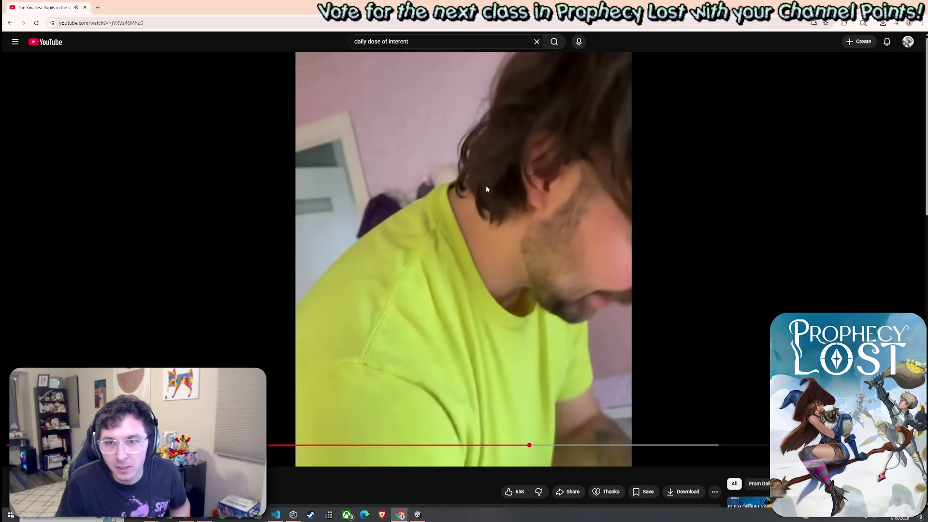